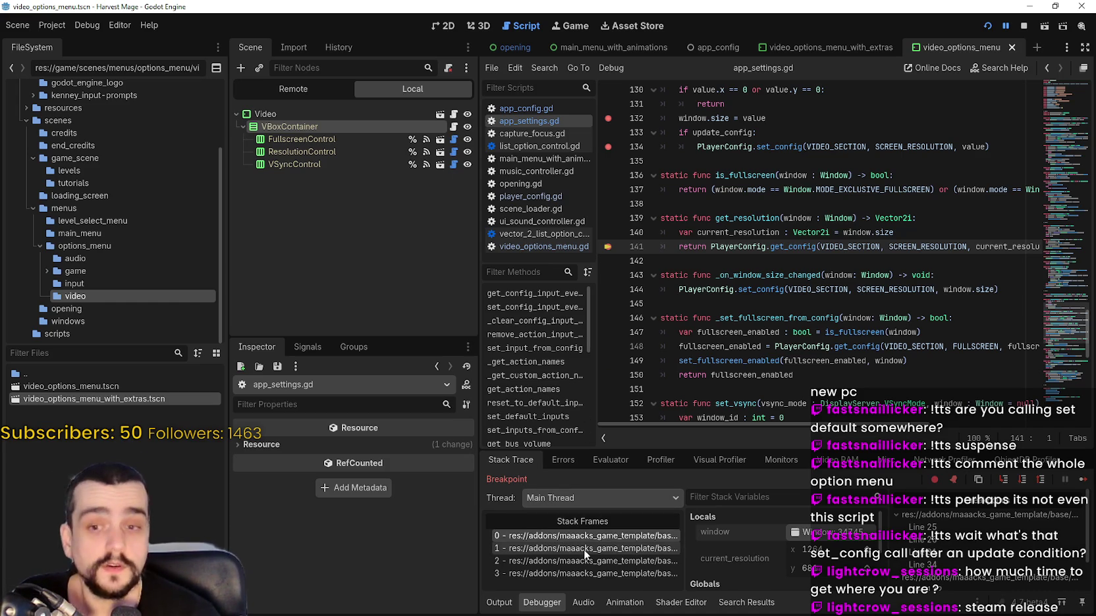
- Step through the stack frames to app_config.gd's settings line and inspect the AppConfig node
{"action": "left_click", "coordinate": [626, 561]}
{"action": "left_click", "coordinate": [626, 548]}
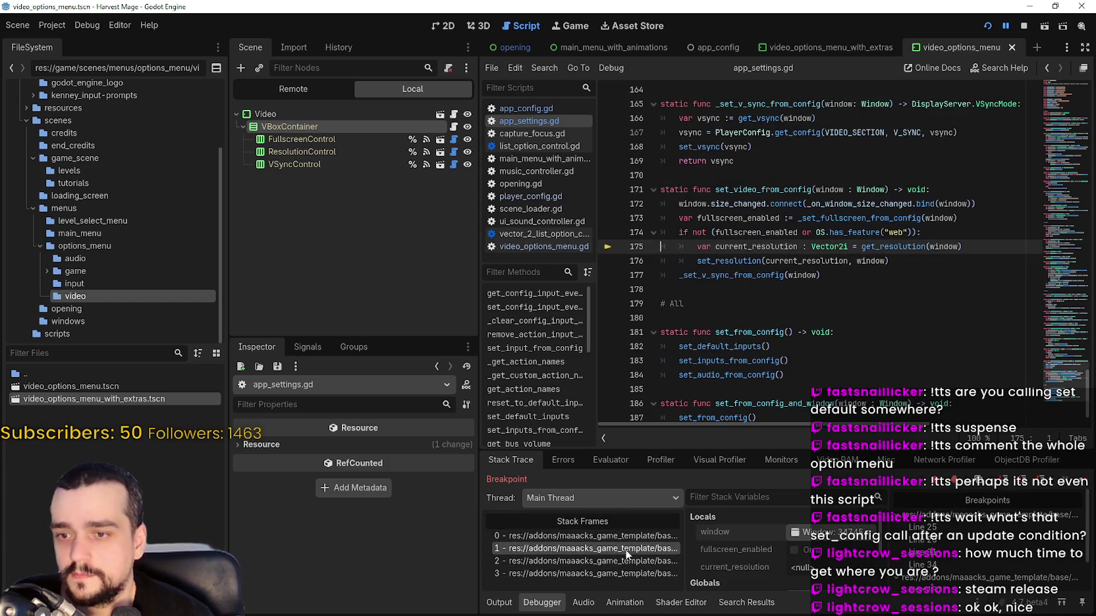
{"action": "left_click", "coordinate": [626, 561]}
{"action": "left_click", "coordinate": [800, 534]}
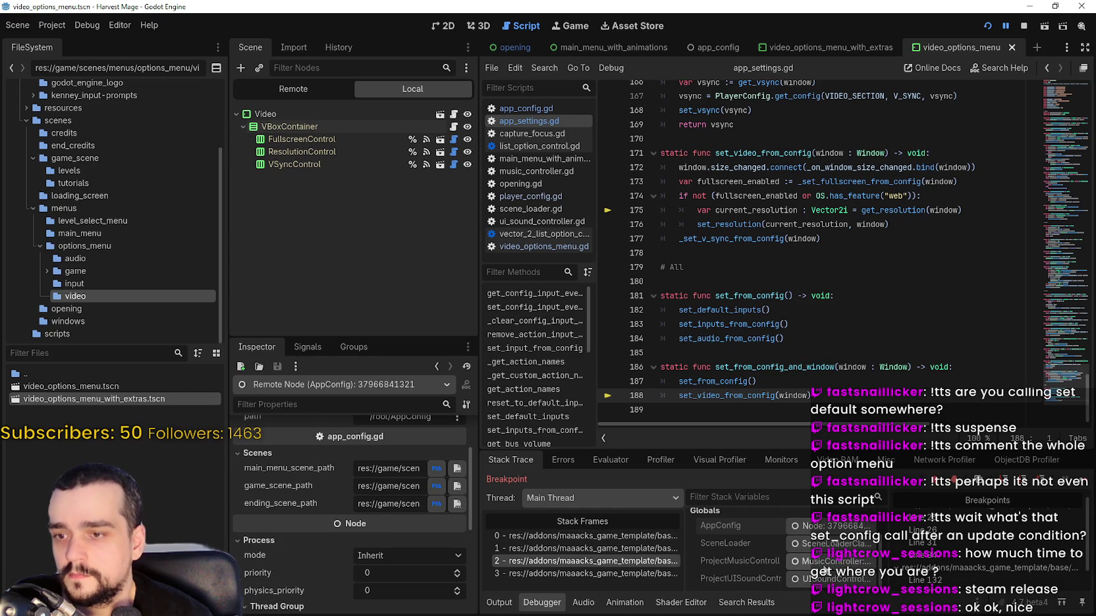
{"action": "left_click", "coordinate": [611, 573]}
{"action": "scroll", "coordinate": [798, 551], "scroll_direction": "down", "scroll_amount": 5}
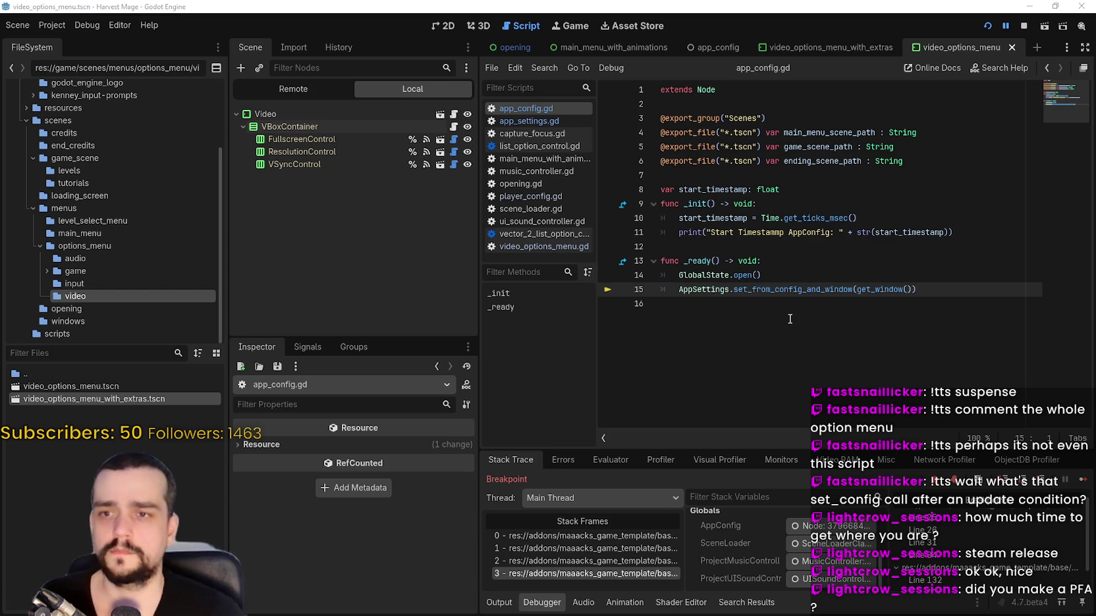
- Run a project-wide Find in Files for content_scale_size, which returns 0 matches
{"action": "left_click", "coordinate": [671, 351]}
{"action": "key", "text": "ctrl+shift+f"}
{"action": "type", "text": "content_scale_size"}
{"action": "left_click", "coordinate": [547, 369]}
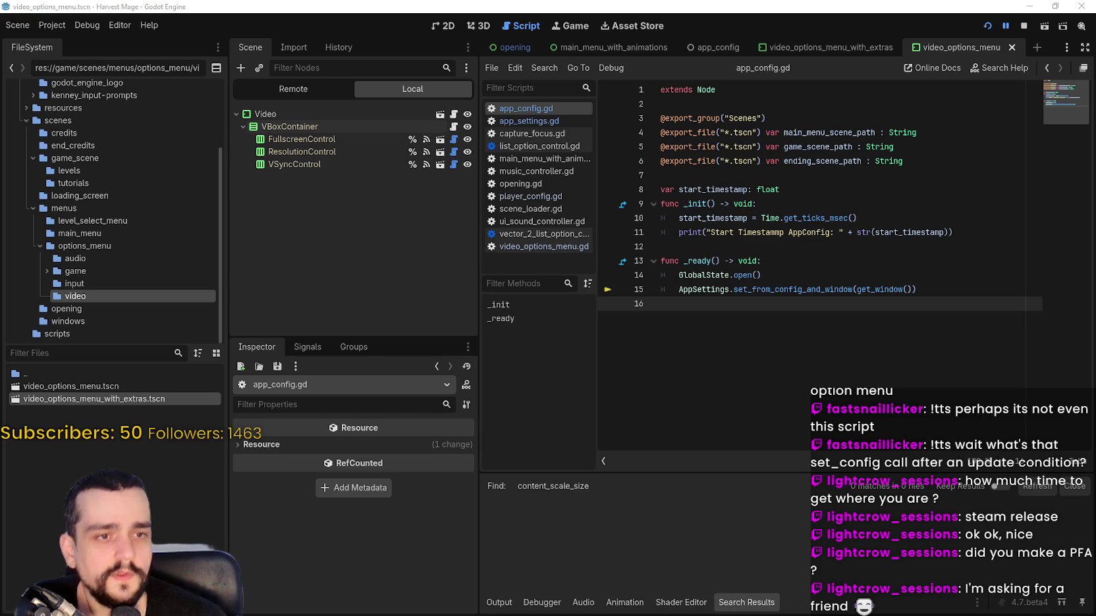
- Search all project files for _preselect_resolution and open its line-19 call in video_options_menu.gd
{"action": "left_click_drag", "start_coordinate": [835, 289], "coordinate": [836, 301]}
{"action": "key", "text": "ctrl+shift+f"}
{"action": "type", "text": "_preselect_resolution"}
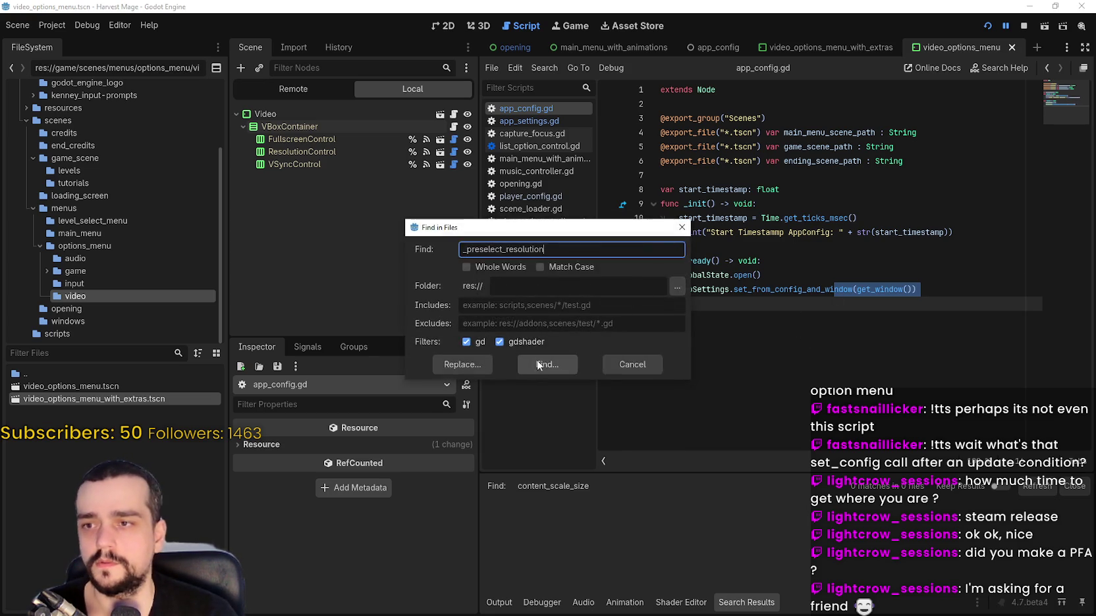
{"action": "key", "text": "Return"}
{"action": "left_click", "coordinate": [616, 552]}
{"action": "left_click", "coordinate": [613, 538]}
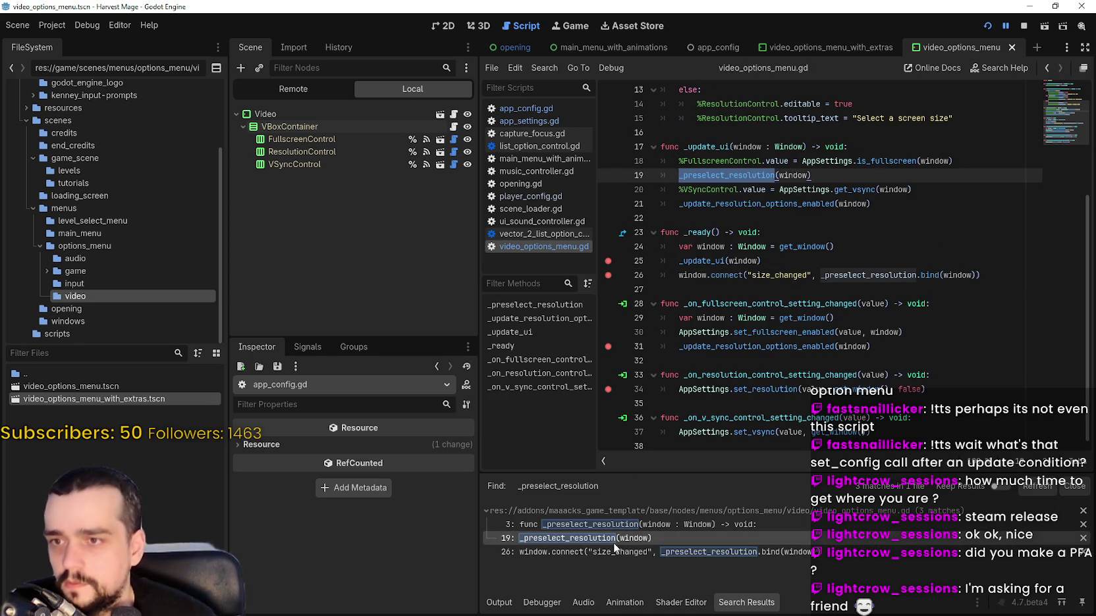
- Add breakpoints on the line-19 call and, via Go to Definition, on line 4 of the function
{"action": "left_click", "coordinate": [758, 204]}
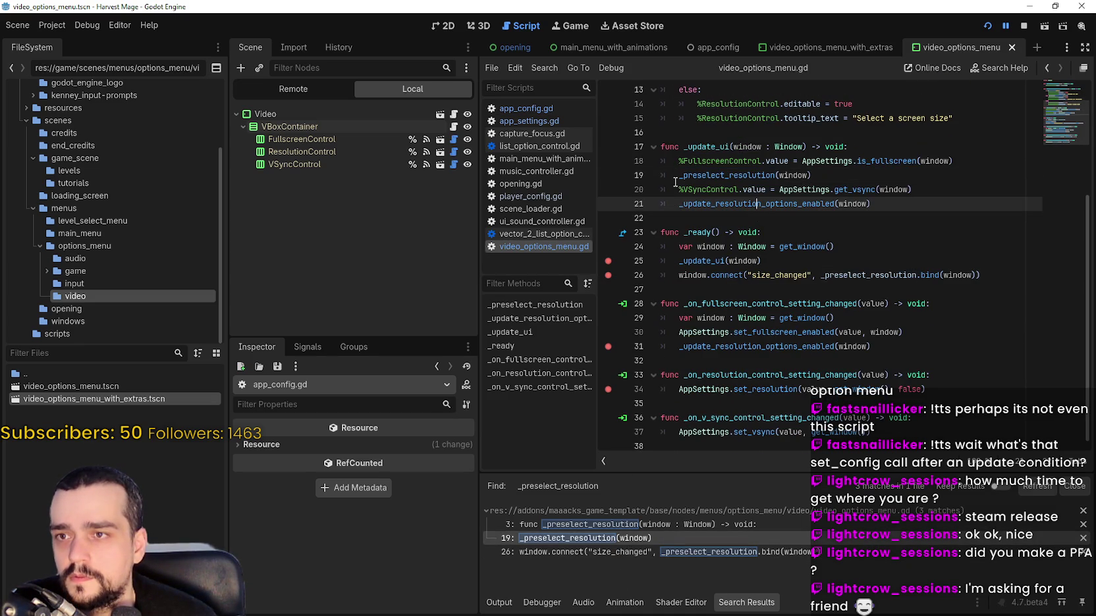
{"action": "left_click", "coordinate": [608, 175]}
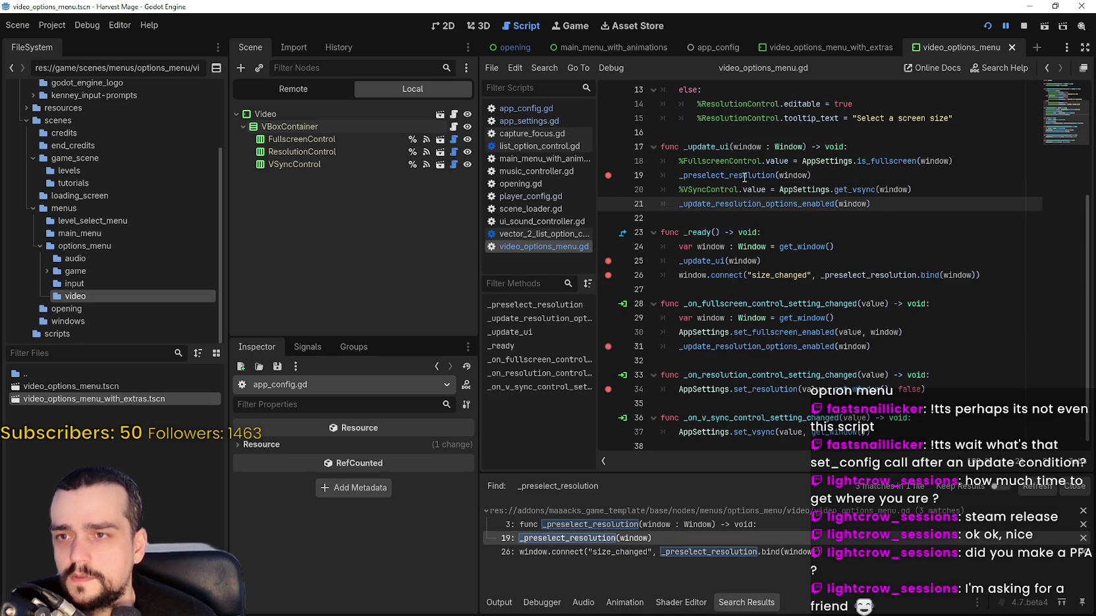
{"action": "right_click", "coordinate": [748, 206]}
{"action": "left_click", "coordinate": [775, 357]}
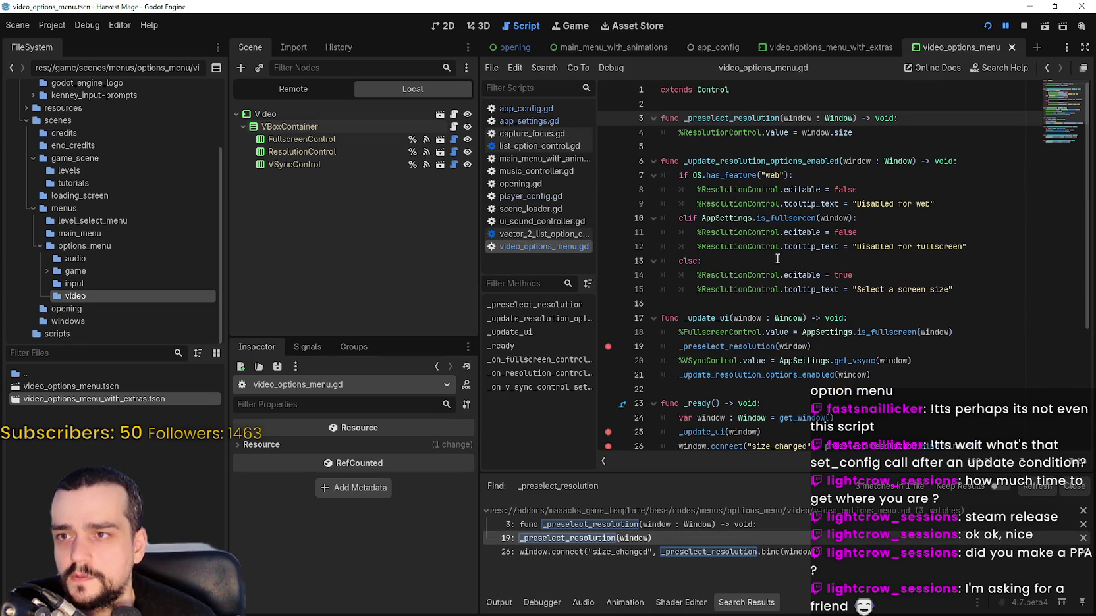
{"action": "left_click", "coordinate": [609, 134]}
{"action": "left_click", "coordinate": [640, 143]}
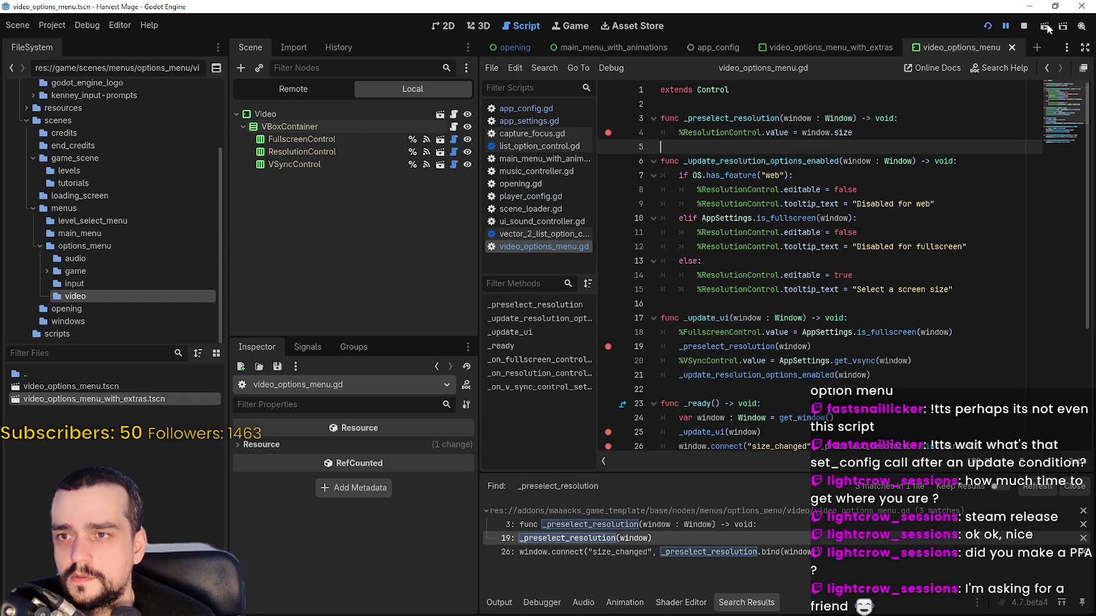
- Stop the running game and relaunch Harvest Mage with the debugger attached
{"action": "left_click", "coordinate": [1024, 26]}
{"action": "left_click", "coordinate": [990, 27]}
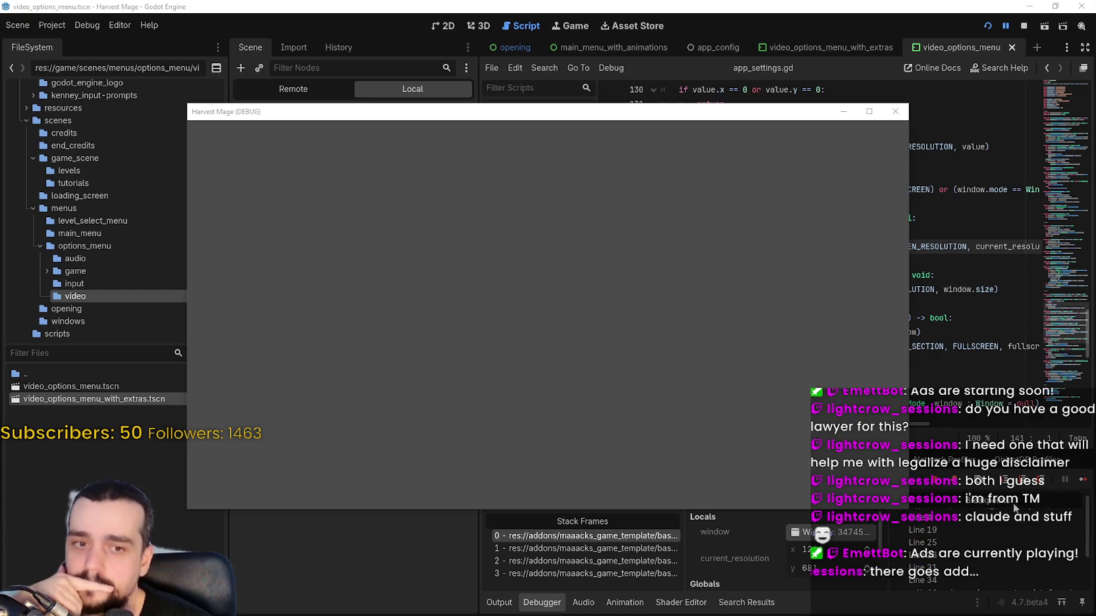
- Walk stack frames 0–3 up to app_config.gd line 15 and inspect the remote AppConfig node
{"action": "scroll", "coordinate": [945, 546], "scroll_direction": "down", "scroll_amount": 1}
{"action": "scroll", "coordinate": [945, 546], "scroll_direction": "down", "scroll_amount": 3}
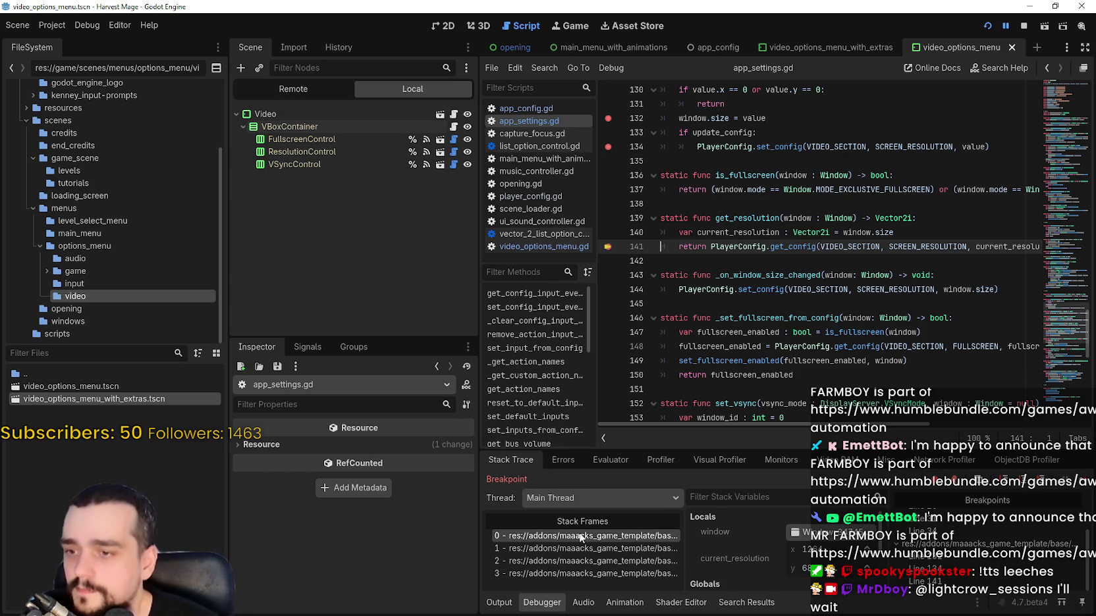
{"action": "left_click", "coordinate": [587, 558]}
{"action": "left_click", "coordinate": [591, 537]}
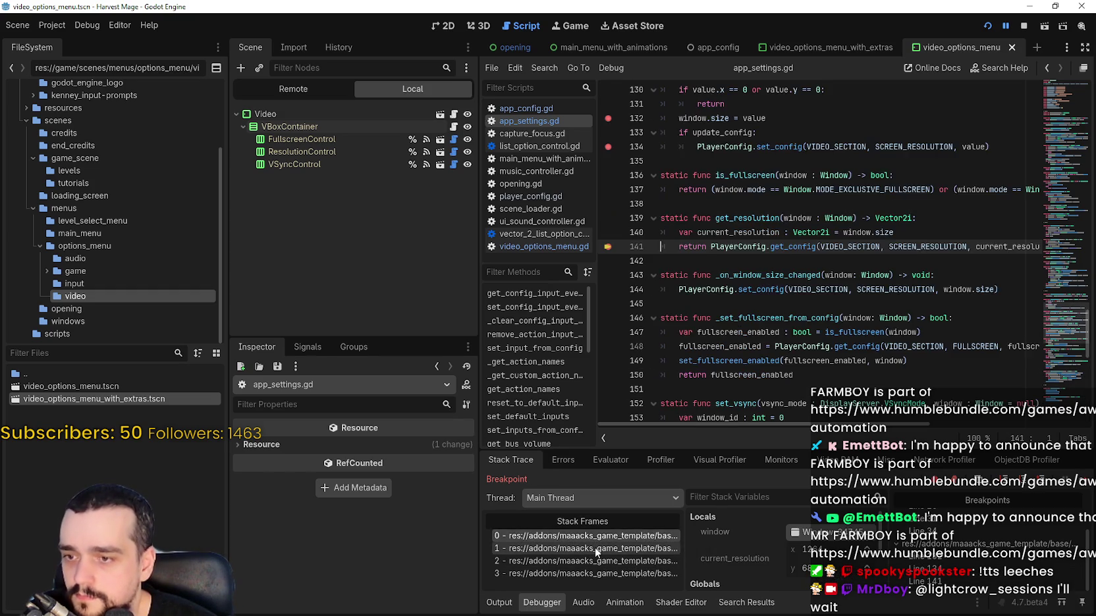
{"action": "left_click", "coordinate": [595, 547]}
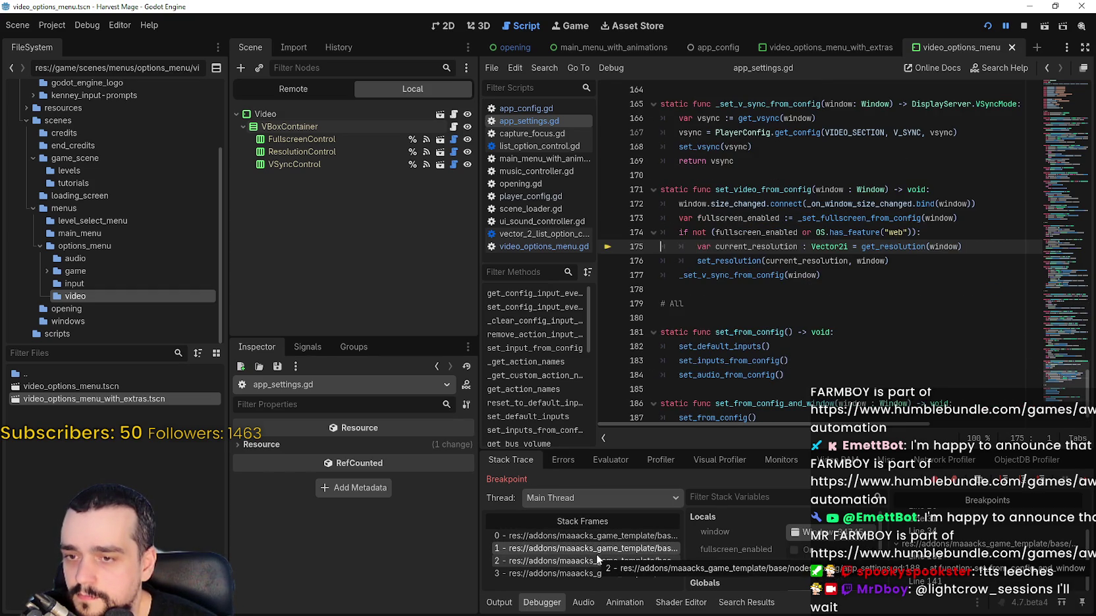
{"action": "left_click", "coordinate": [597, 560]}
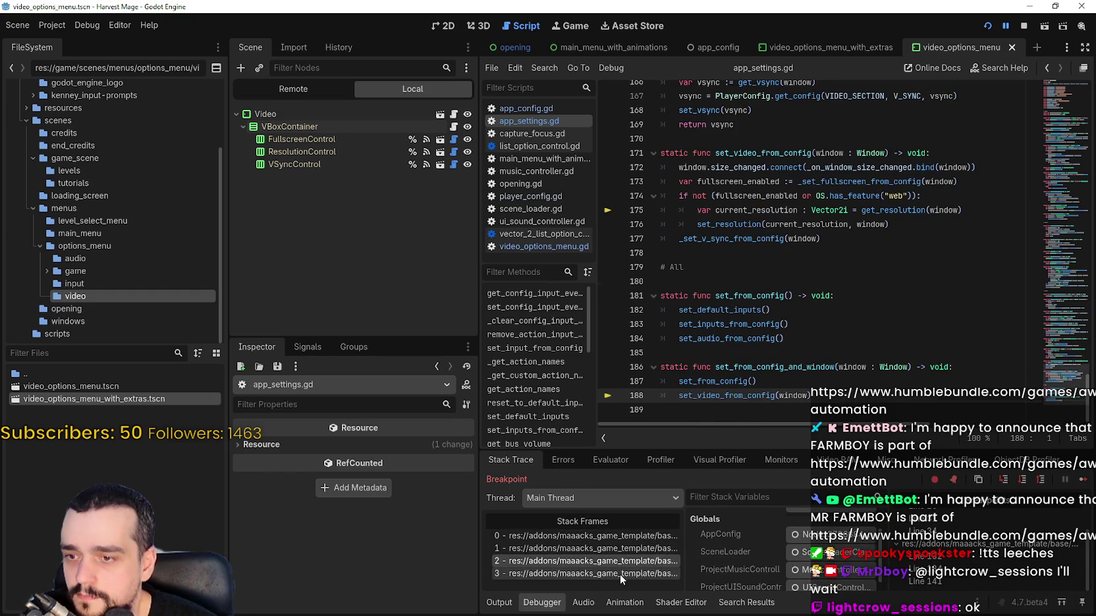
{"action": "left_click", "coordinate": [620, 574]}
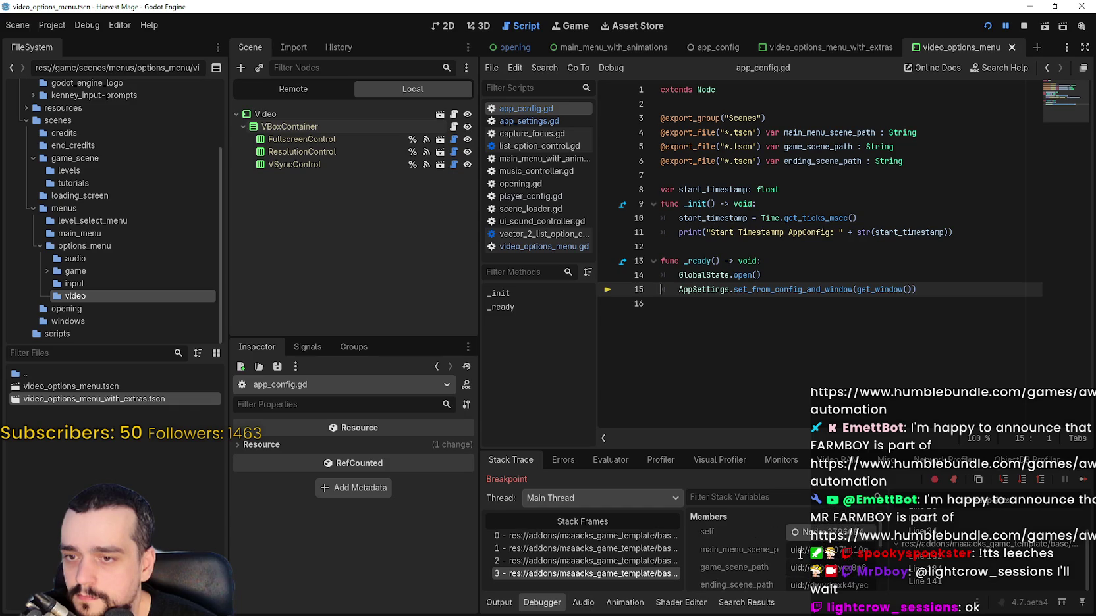
{"action": "left_click", "coordinate": [796, 532]}
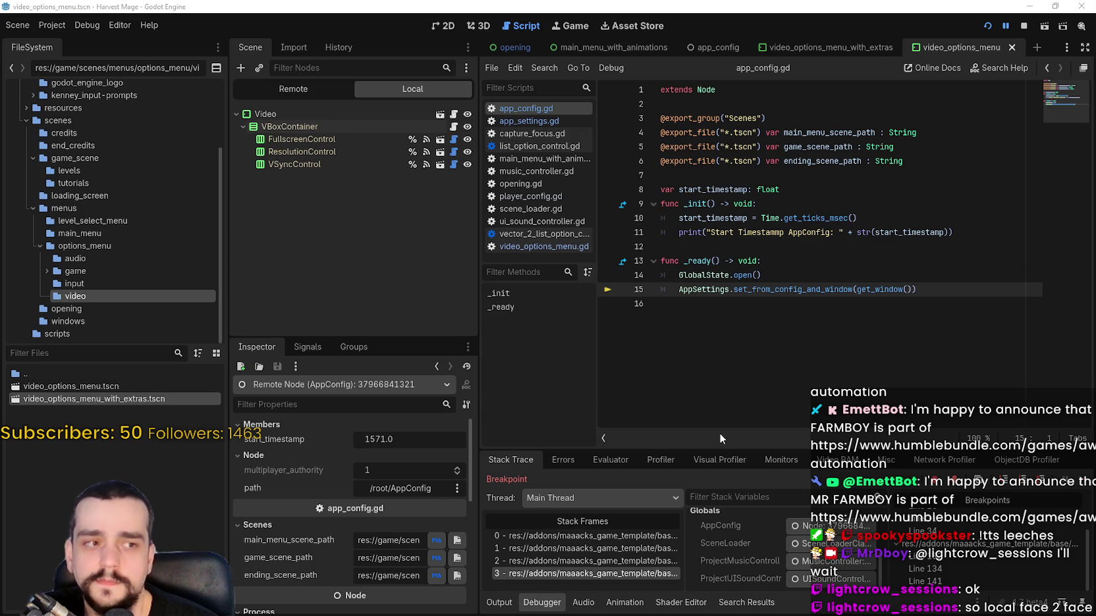
- Resume past two breakpoints, reposition the game window, and open the game's Options menu
{"action": "left_click", "coordinate": [1088, 485]}
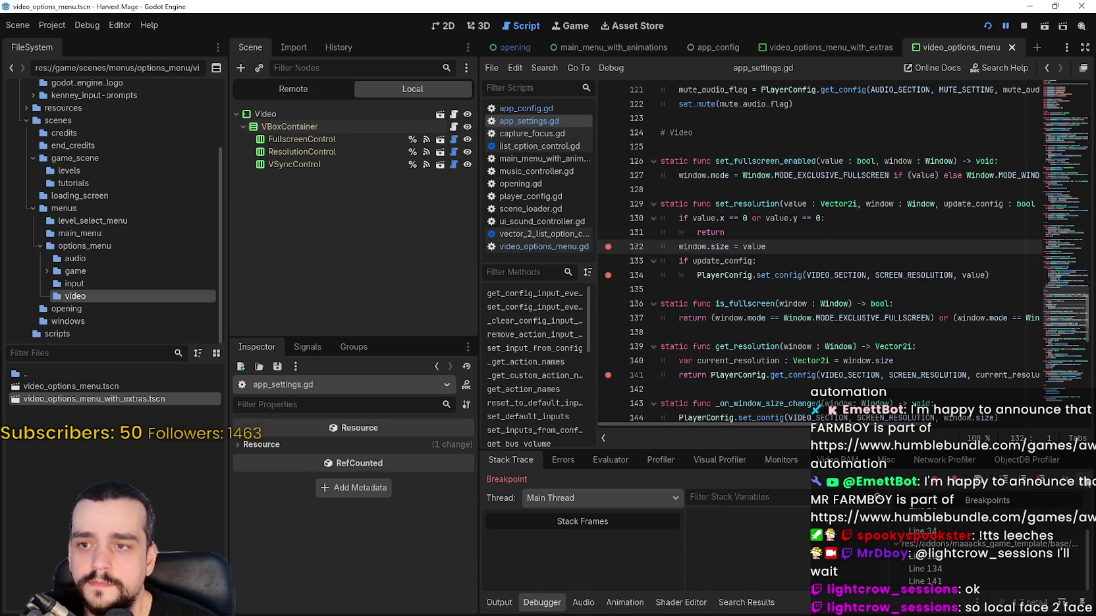
{"action": "left_click", "coordinate": [1089, 485]}
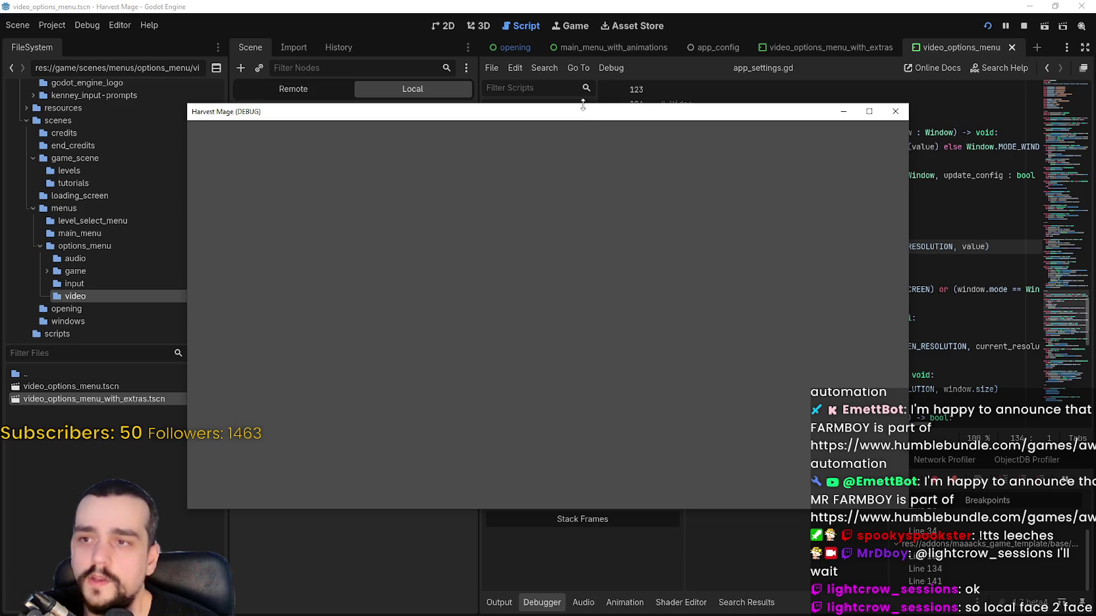
{"action": "left_click_drag", "start_coordinate": [580, 111], "coordinate": [691, 23]}
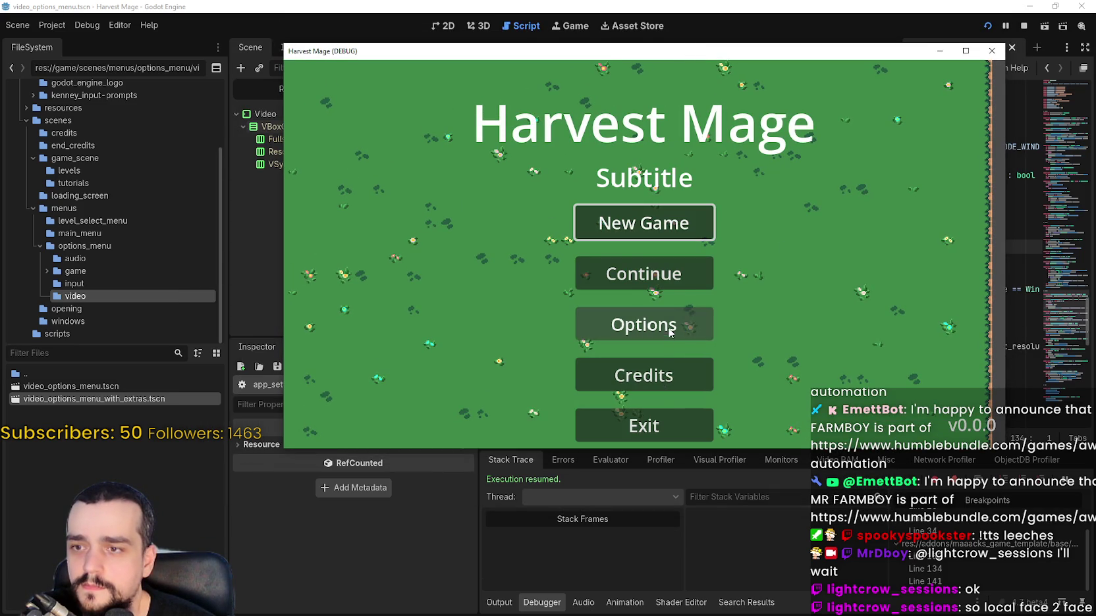
{"action": "left_click", "coordinate": [631, 325]}
{"action": "left_click", "coordinate": [1083, 480]}
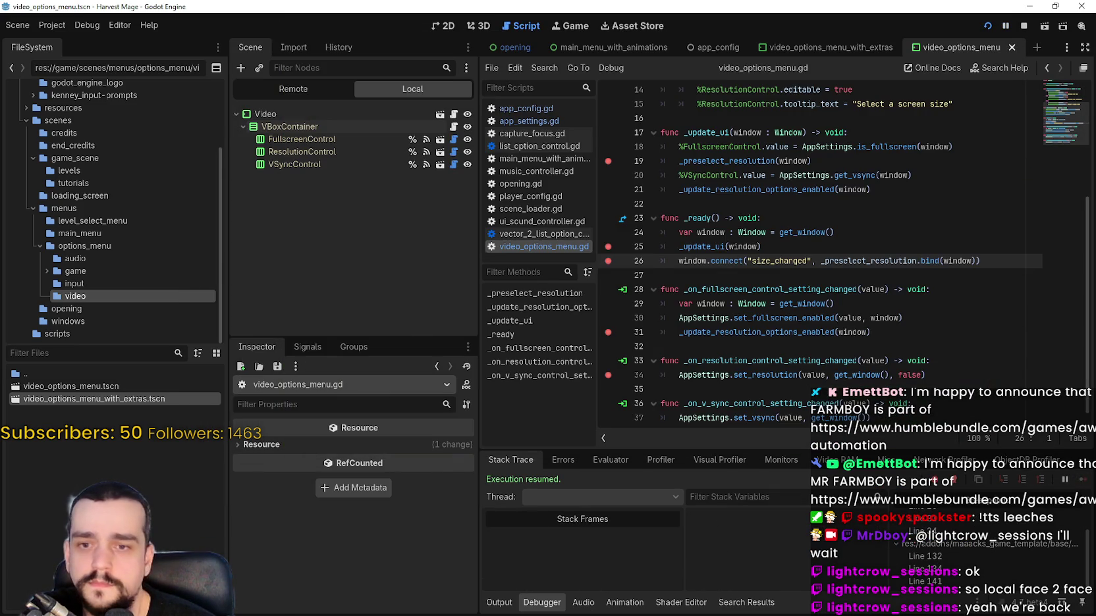
- Select 1600x900 resolution on the Video tab, resume, and go Back to the main menu
{"action": "left_click", "coordinate": [729, 96]}
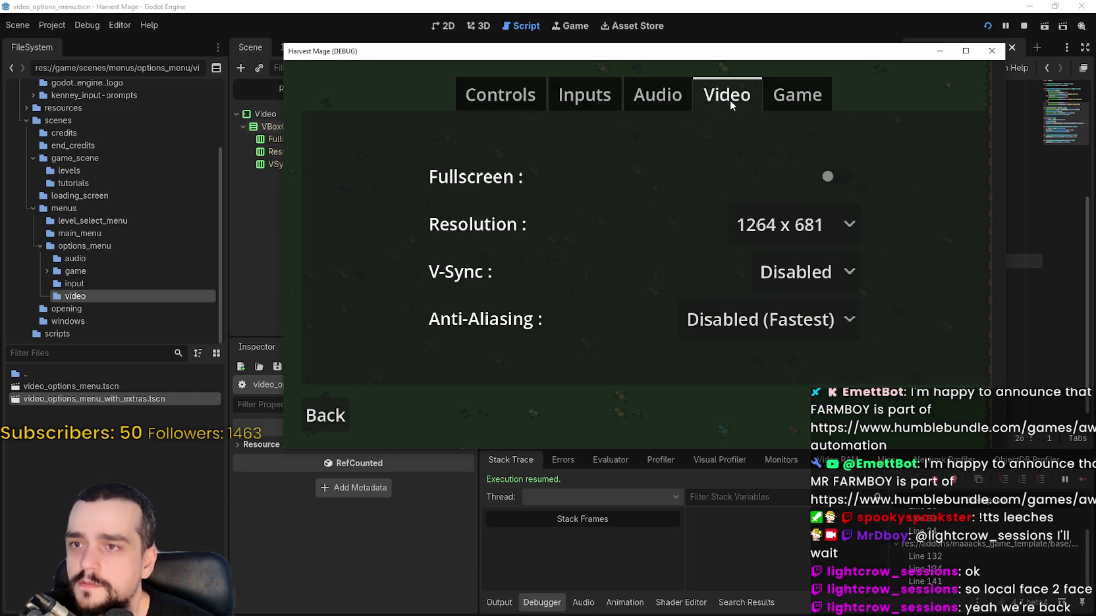
{"action": "left_click", "coordinate": [847, 226]}
{"action": "left_click", "coordinate": [807, 284]}
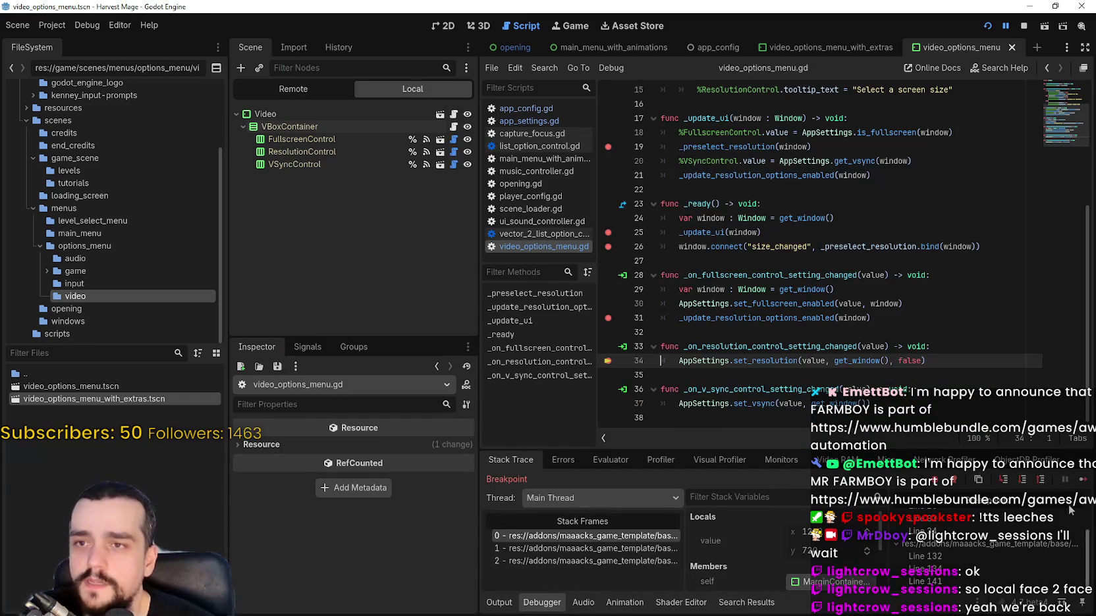
{"action": "left_click", "coordinate": [1080, 481]}
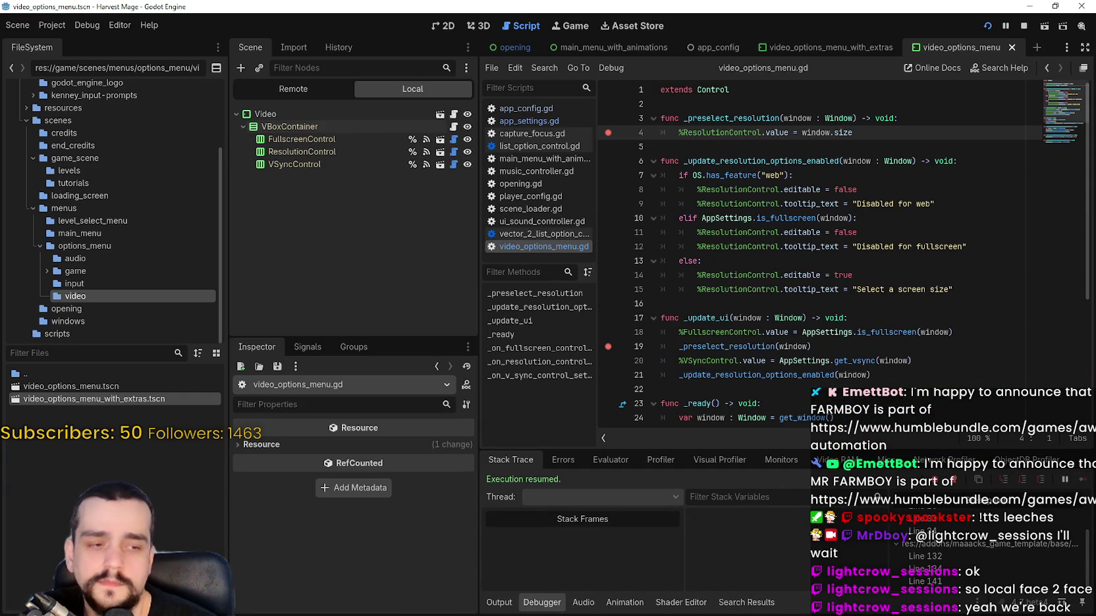
{"action": "left_click", "coordinate": [328, 435]}
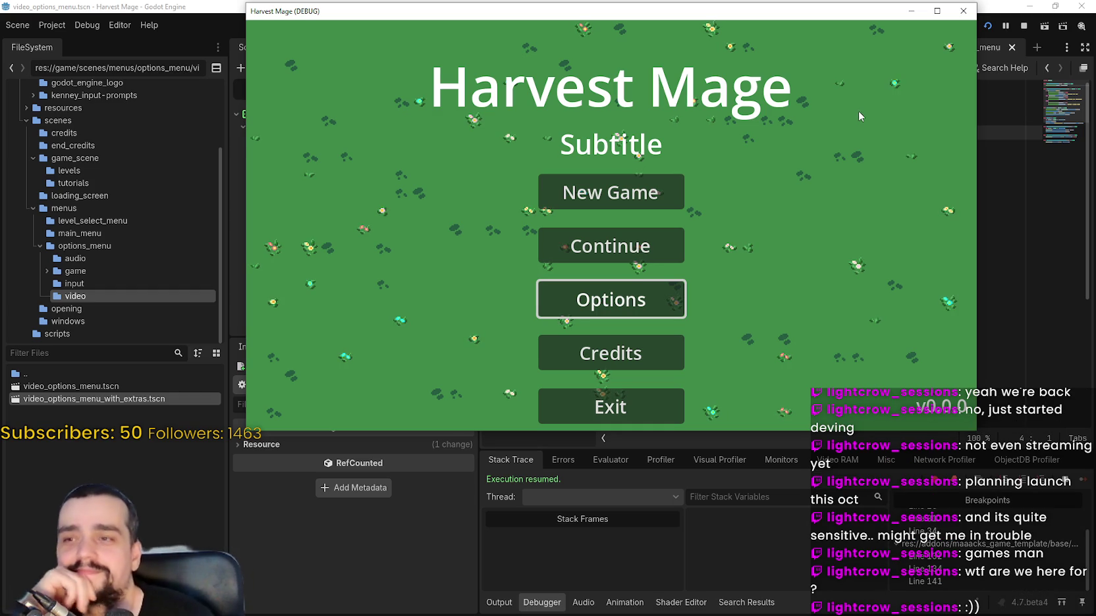
- Reopen the game's options and remove breakpoints at lines 25, 19 and 31 of video_options_menu.gd
{"action": "left_click", "coordinate": [642, 309]}
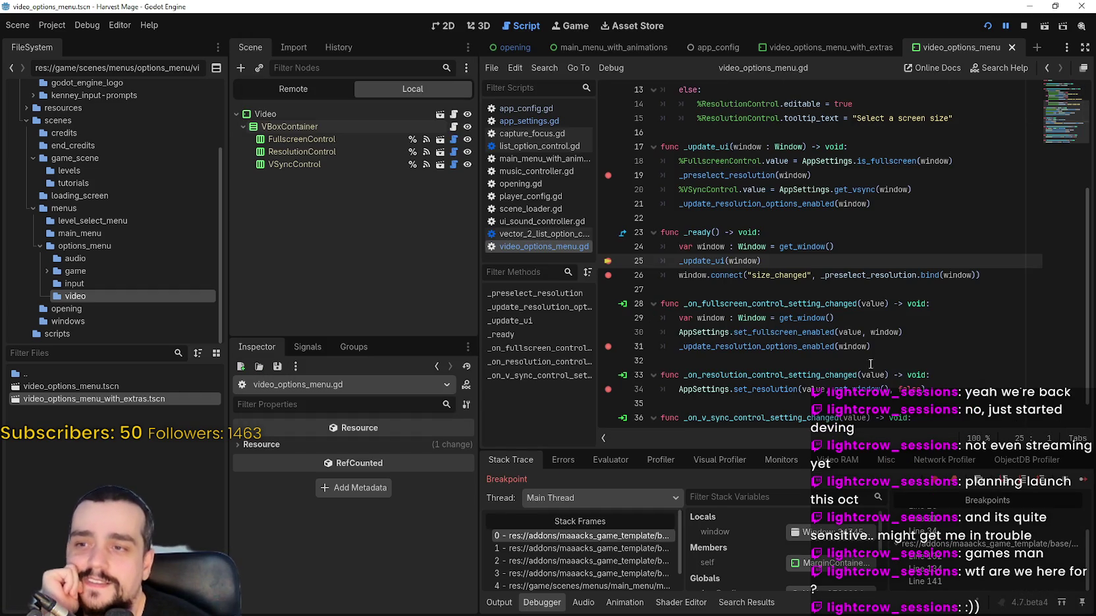
{"action": "left_click", "coordinate": [607, 261]}
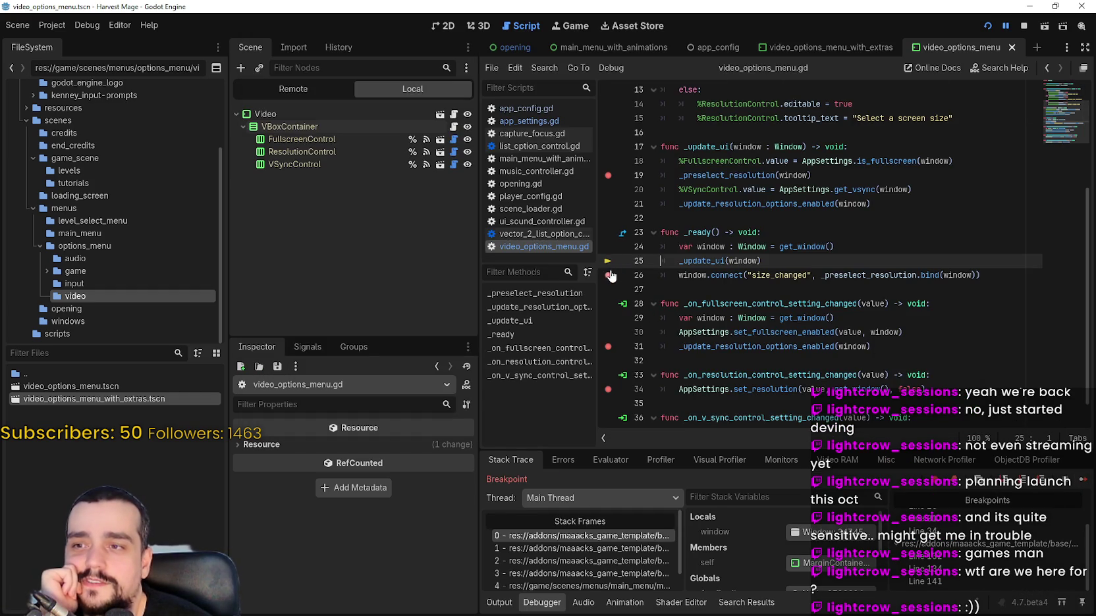
{"action": "left_click", "coordinate": [604, 180]}
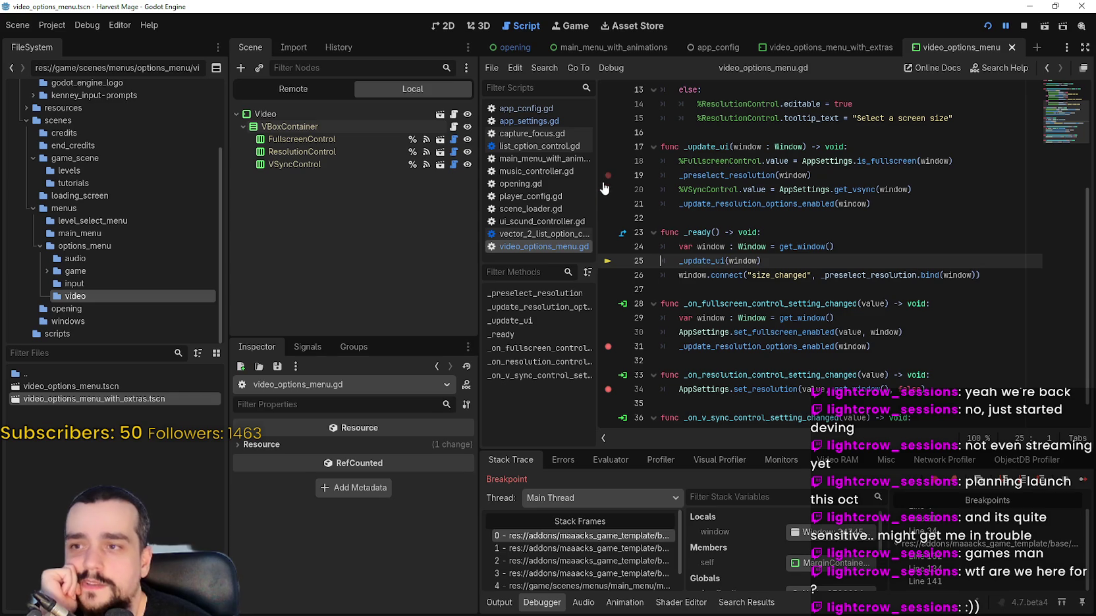
{"action": "left_click", "coordinate": [607, 346]}
{"action": "scroll", "coordinate": [631, 364], "scroll_direction": "down", "scroll_amount": 1}
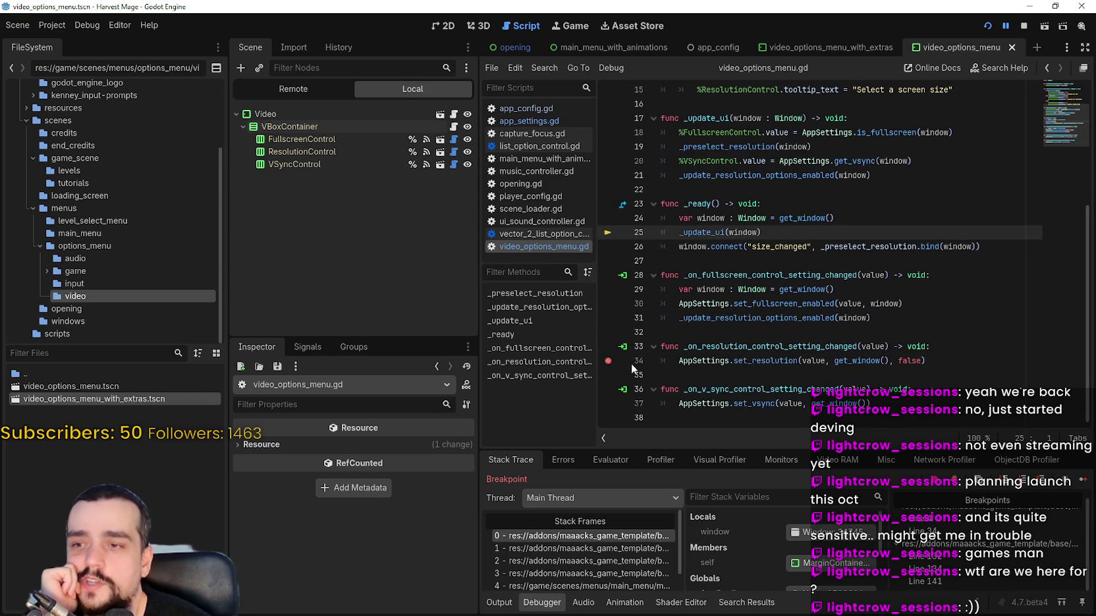
- Remove the app_settings.gd breakpoints at lines 132, 134 and 141
{"action": "left_click", "coordinate": [941, 552]}
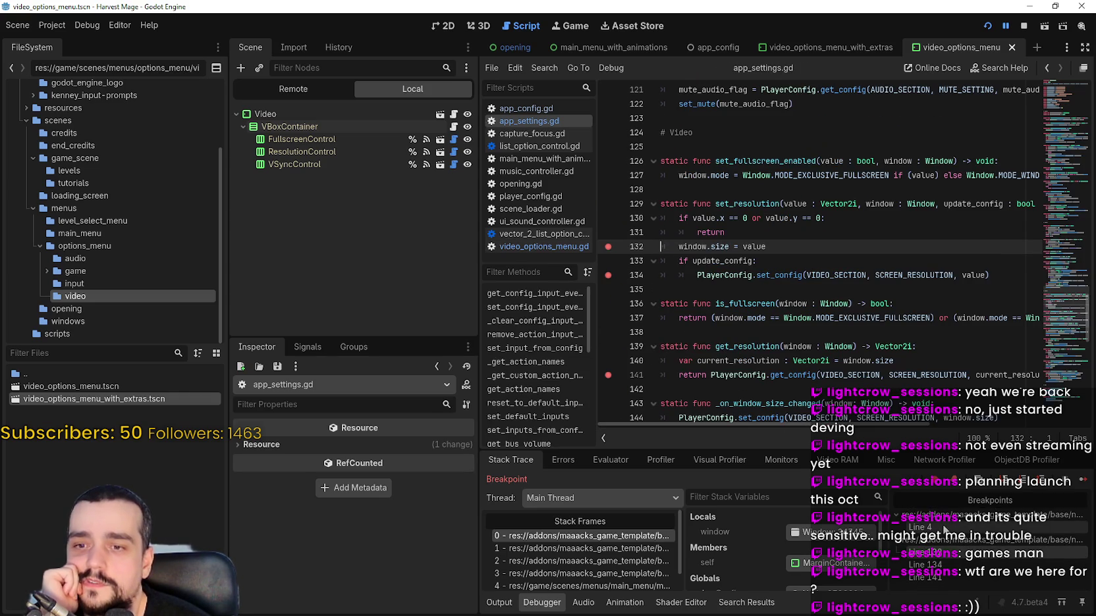
{"action": "left_click", "coordinate": [608, 247]}
{"action": "left_click", "coordinate": [608, 275]}
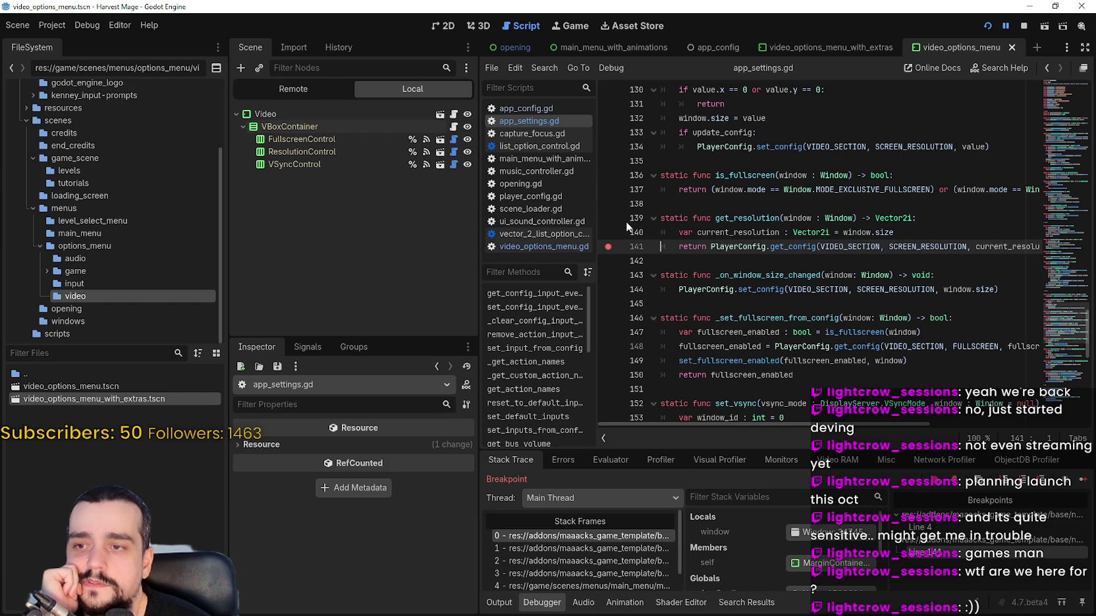
{"action": "left_click", "coordinate": [608, 247]}
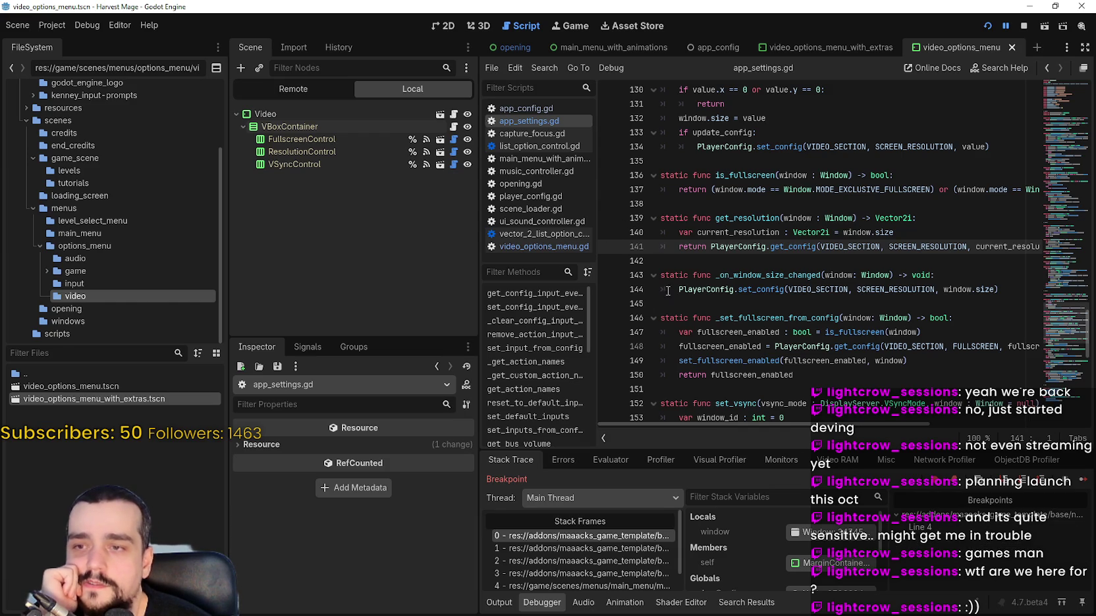
- Remove the last breakpoint at video_options_menu.gd line 4 and save with Ctrl+S
{"action": "left_click", "coordinate": [955, 531]}
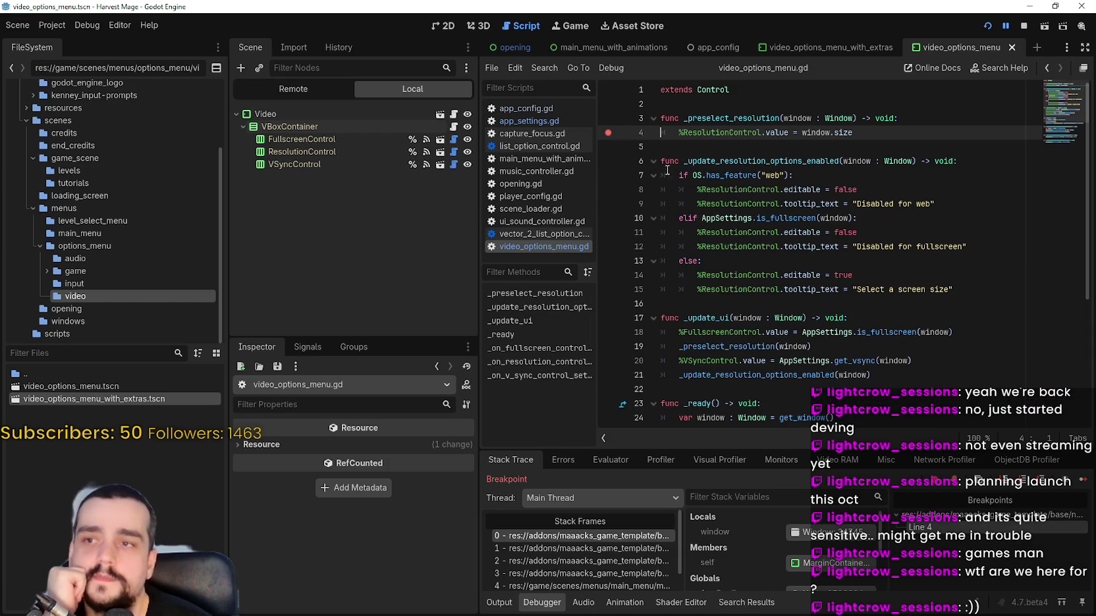
{"action": "left_click", "coordinate": [607, 133]}
{"action": "left_click", "coordinate": [922, 138]}
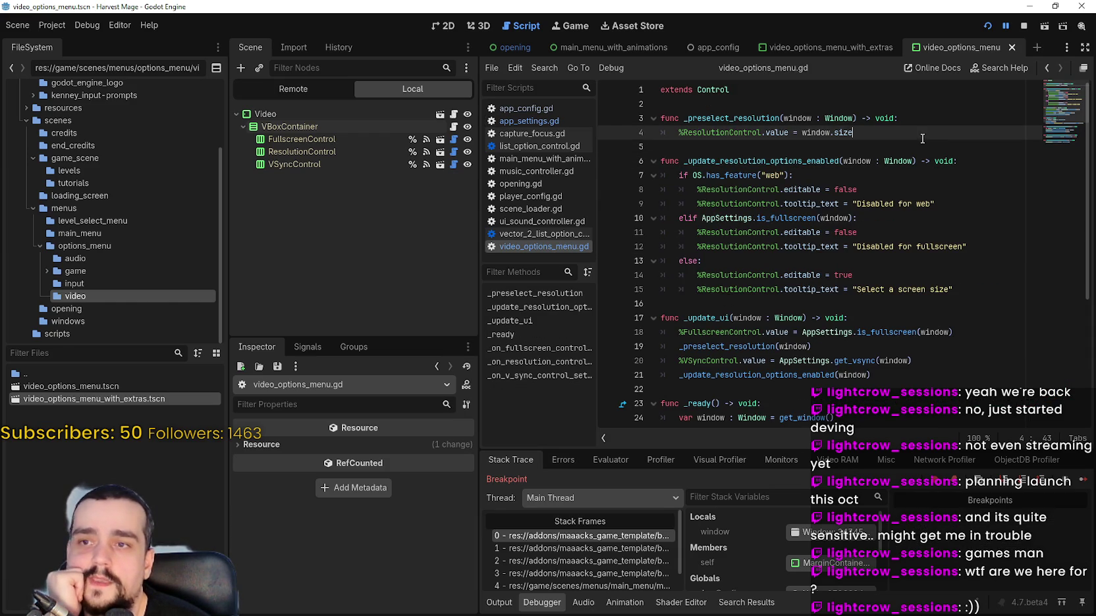
{"action": "left_click", "coordinate": [887, 120]}
{"action": "left_click", "coordinate": [883, 109]}
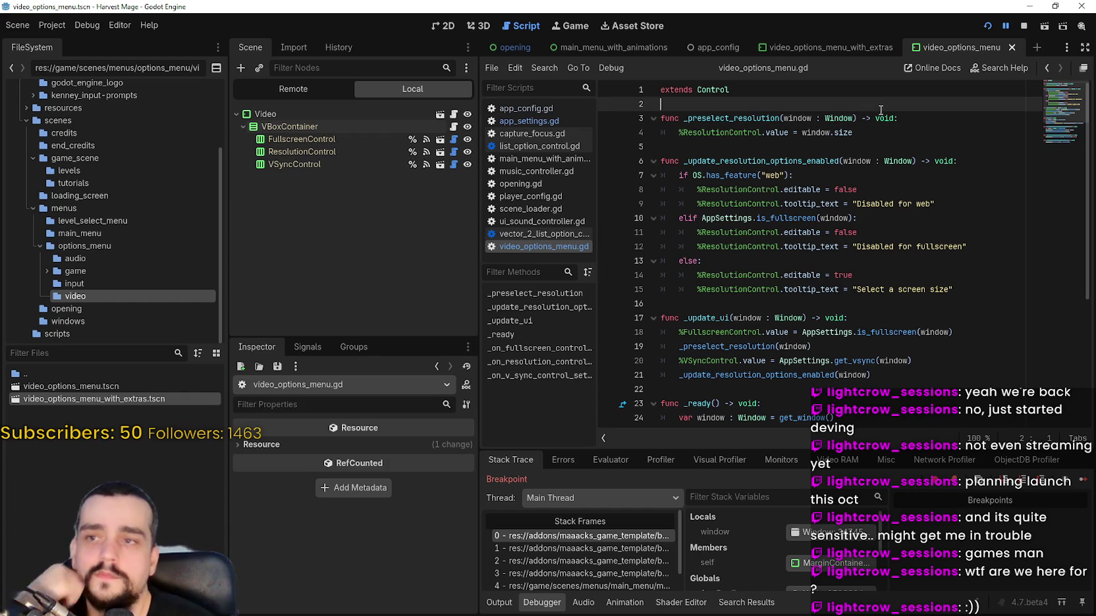
{"action": "key", "text": "ctrl+s"}
{"action": "left_click", "coordinate": [901, 138]}
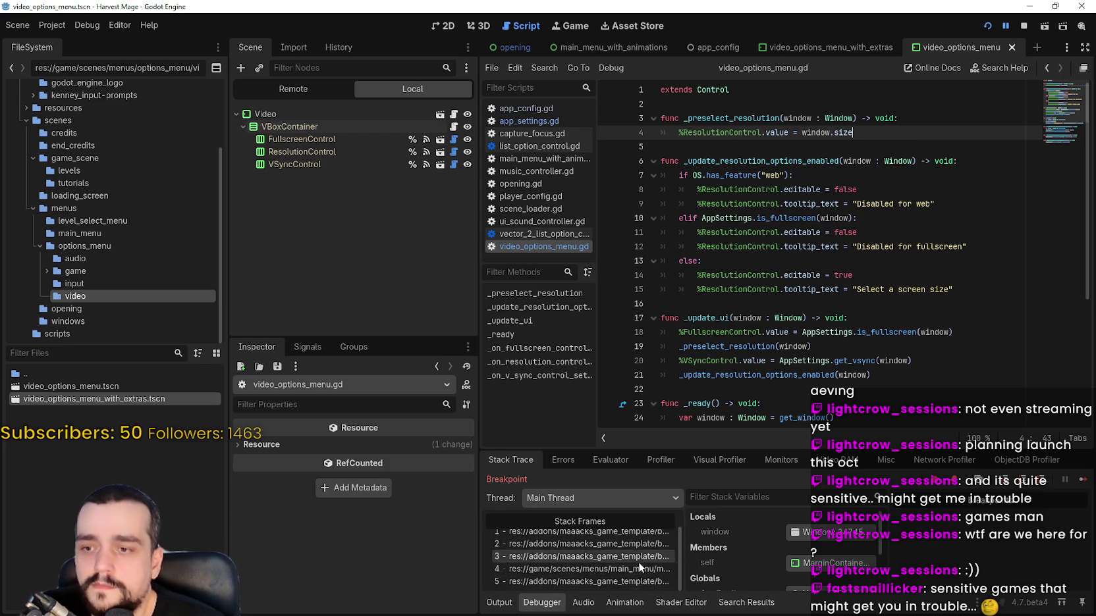
- Inspect the call stack frames down to main_menu.gd line 118, then resume the game
{"action": "left_click", "coordinate": [627, 584]}
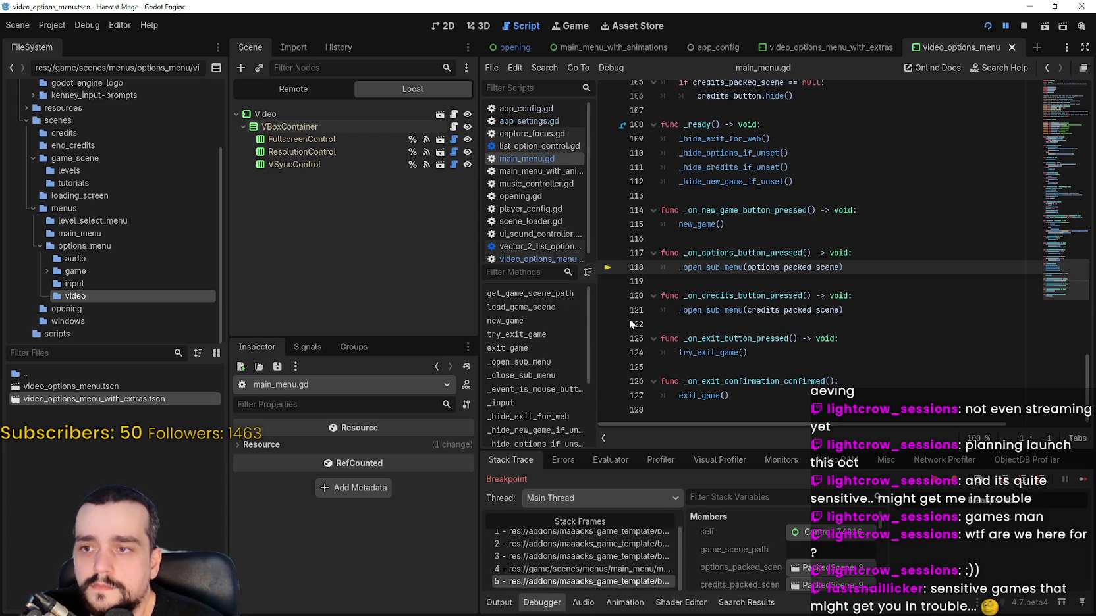
{"action": "left_click", "coordinate": [623, 556]}
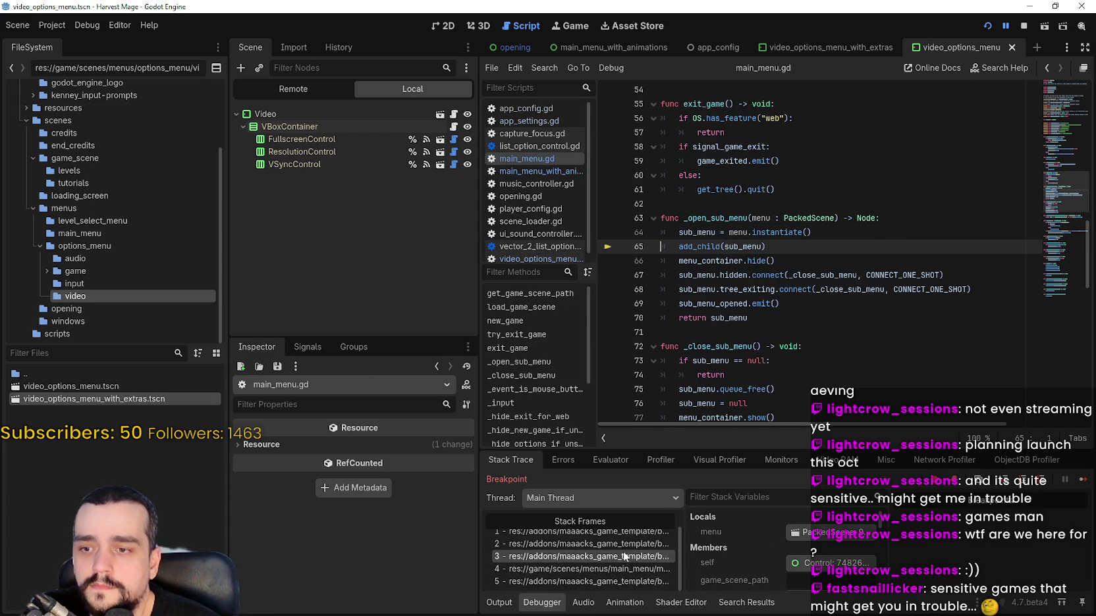
{"action": "left_click", "coordinate": [623, 554]}
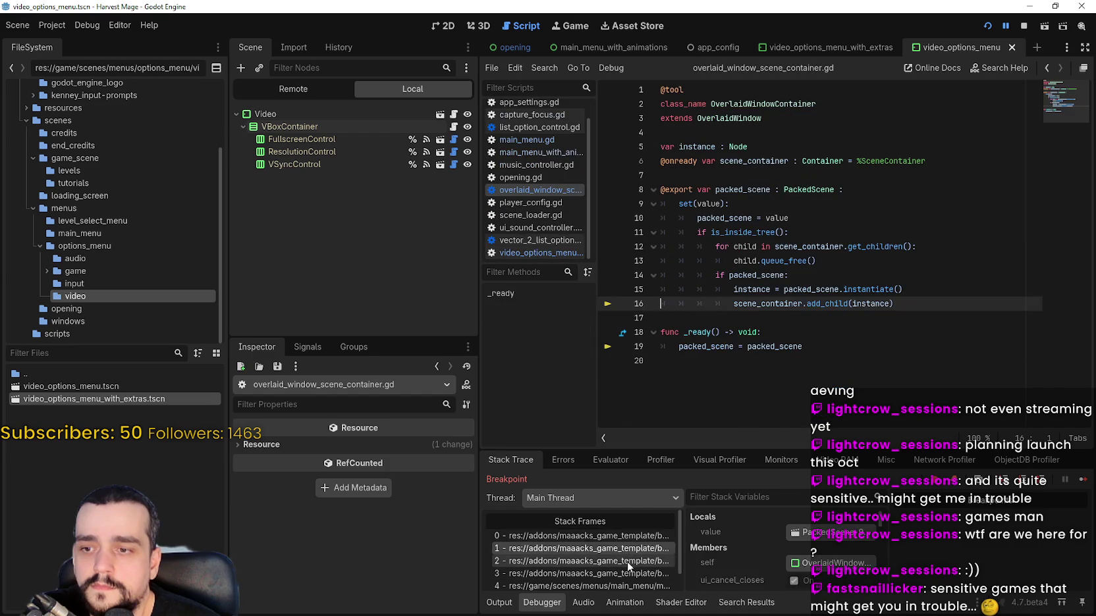
{"action": "left_click", "coordinate": [627, 562]}
{"action": "scroll", "coordinate": [629, 560], "scroll_direction": "down", "scroll_amount": 1}
{"action": "left_click", "coordinate": [633, 568]}
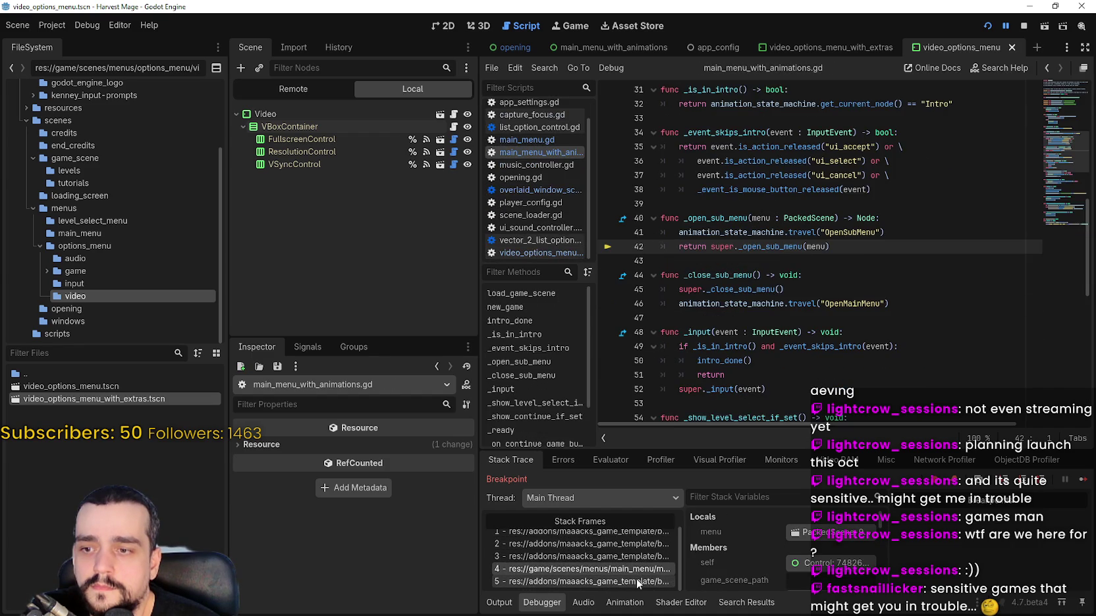
{"action": "left_click", "coordinate": [636, 579]}
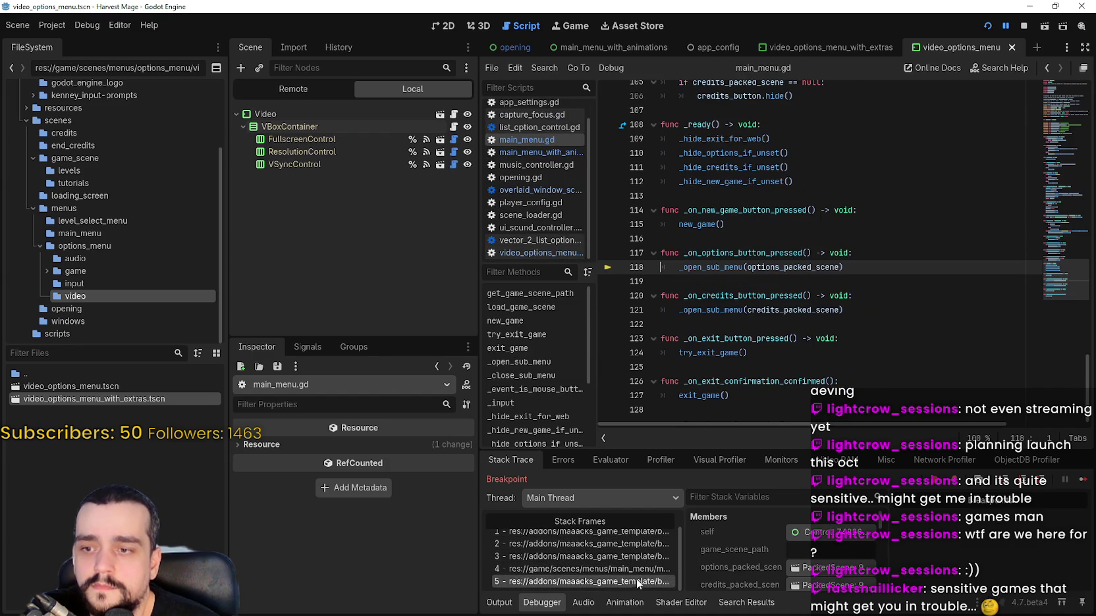
{"action": "left_click", "coordinate": [1083, 480]}
- Back out of options, resize and move the game window, then quit via Exit and Confirm
{"action": "left_click", "coordinate": [290, 395]}
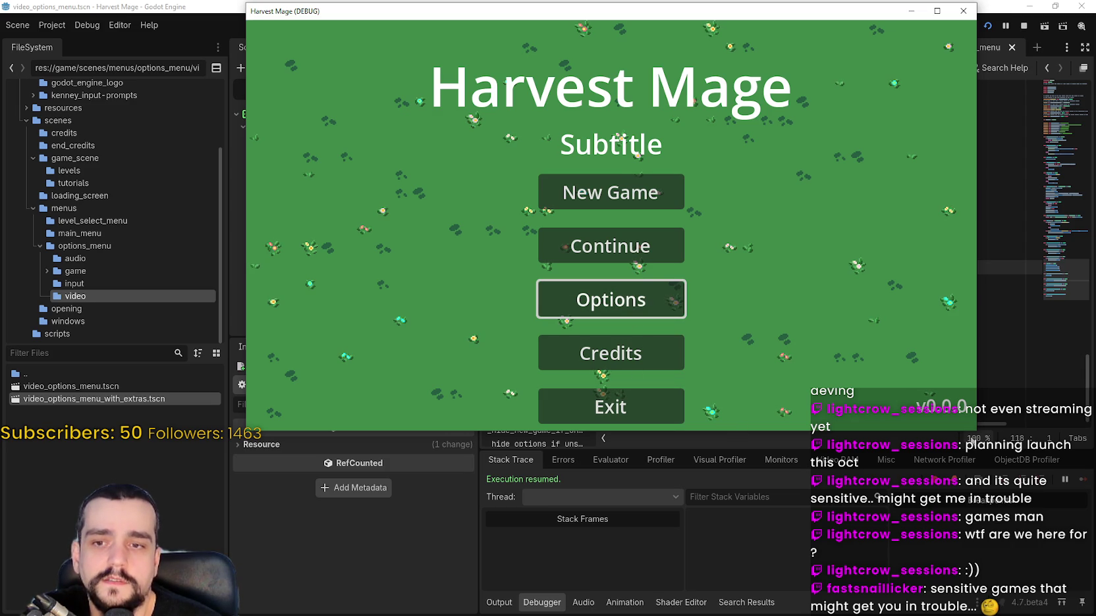
{"action": "mouse_move", "coordinate": [977, 432]}
{"action": "left_mouse_down"}
{"action": "mouse_move", "coordinate": [1022, 469]}
{"action": "mouse_move", "coordinate": [992, 508]}
{"action": "mouse_move", "coordinate": [987, 457]}
{"action": "mouse_move", "coordinate": [925, 390]}
{"action": "left_mouse_up"}
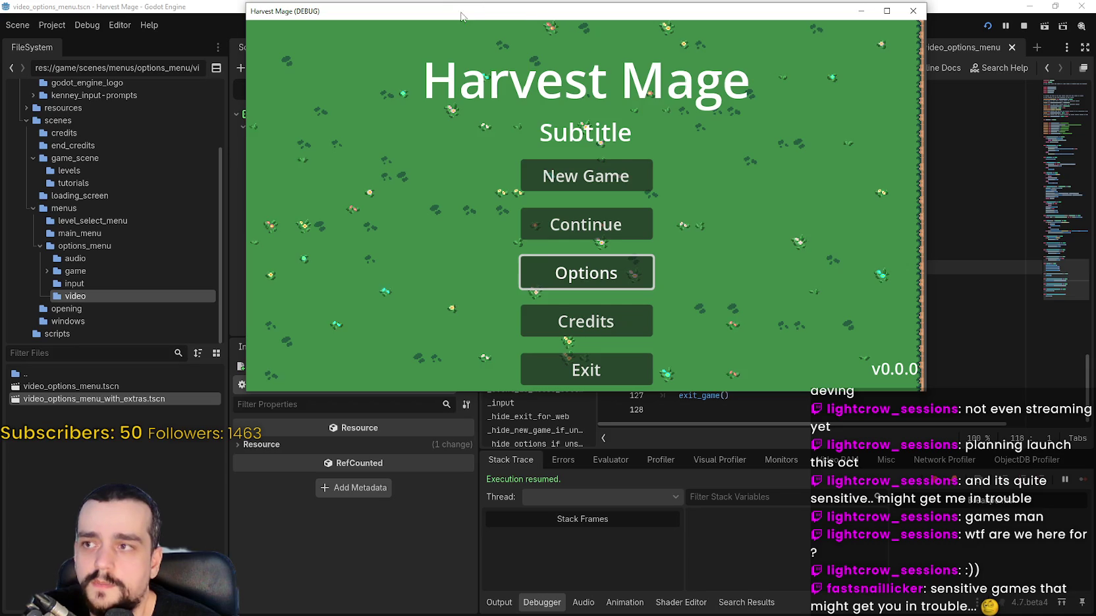
{"action": "mouse_move", "coordinate": [585, 11]}
{"action": "left_mouse_down"}
{"action": "mouse_move", "coordinate": [681, 98]}
{"action": "mouse_move", "coordinate": [639, 78]}
{"action": "left_mouse_up"}
{"action": "key", "text": "alt+Tab"}
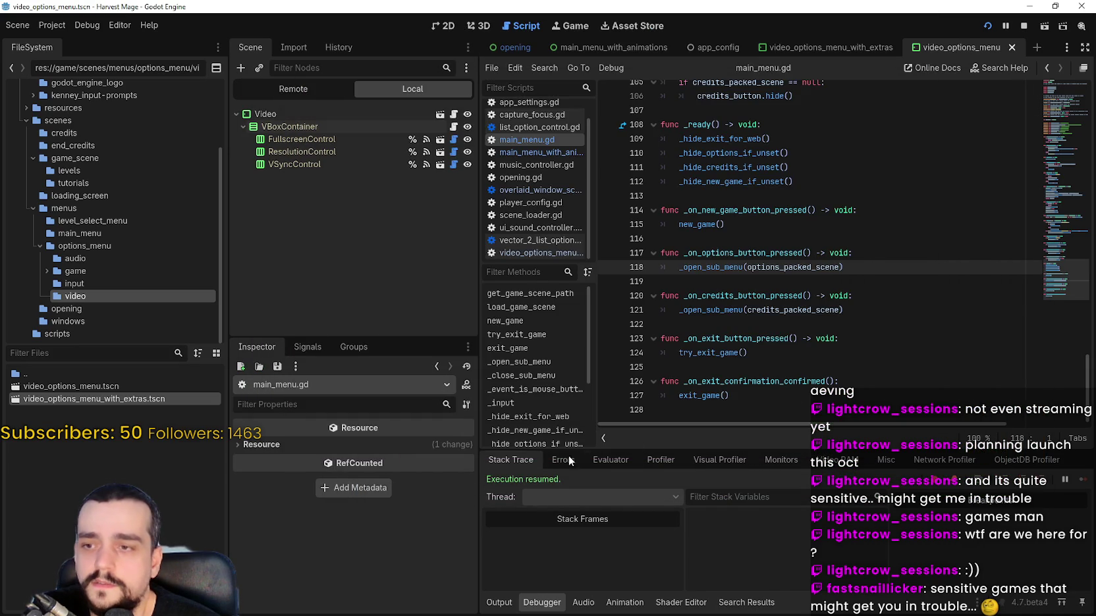
{"action": "key", "text": "alt+Tab"}
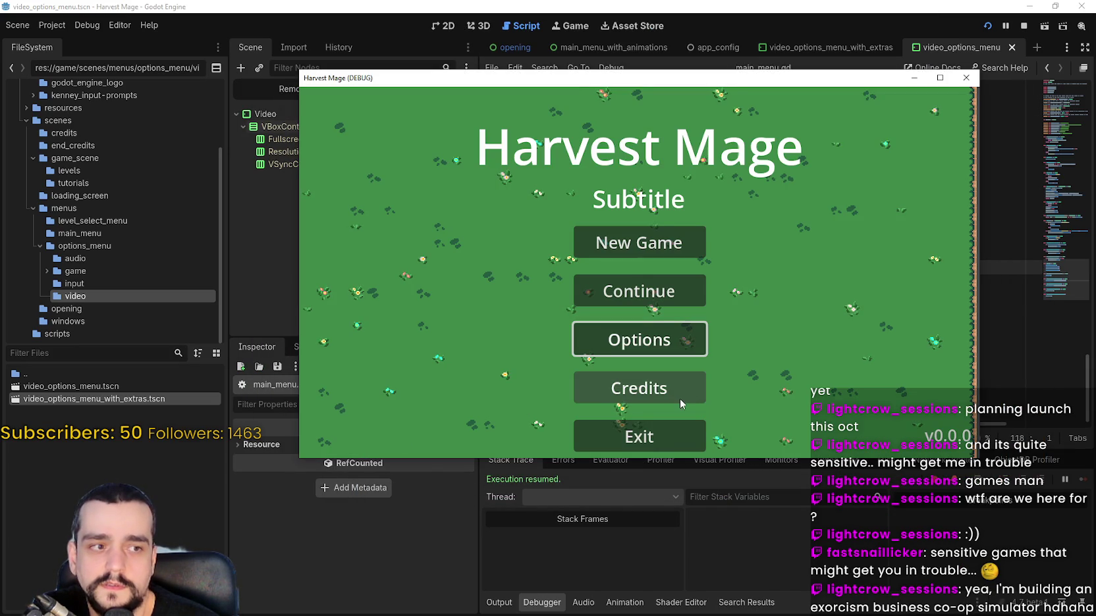
{"action": "left_click", "coordinate": [645, 436]}
{"action": "left_click", "coordinate": [677, 324]}
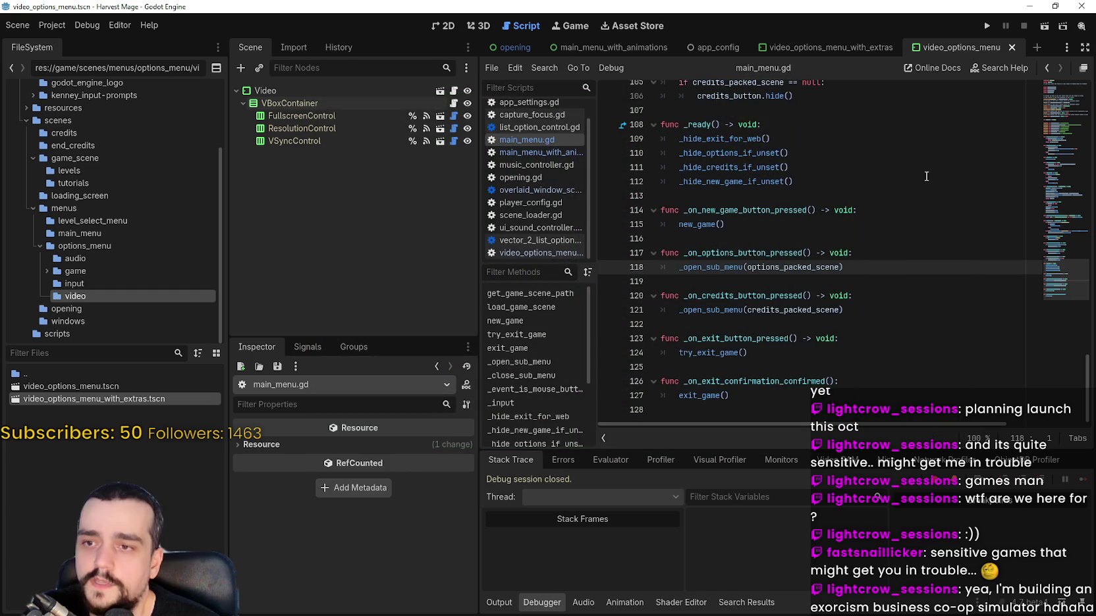
- Relaunch the project and open then close Options in the game's main menu
{"action": "left_click", "coordinate": [985, 27]}
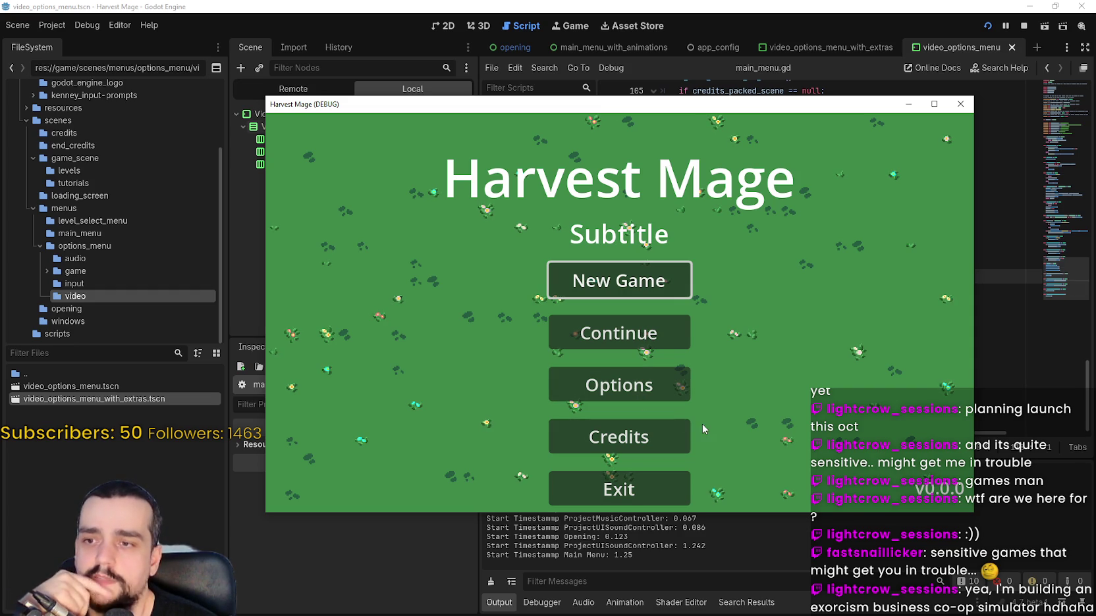
{"action": "left_click", "coordinate": [654, 389]}
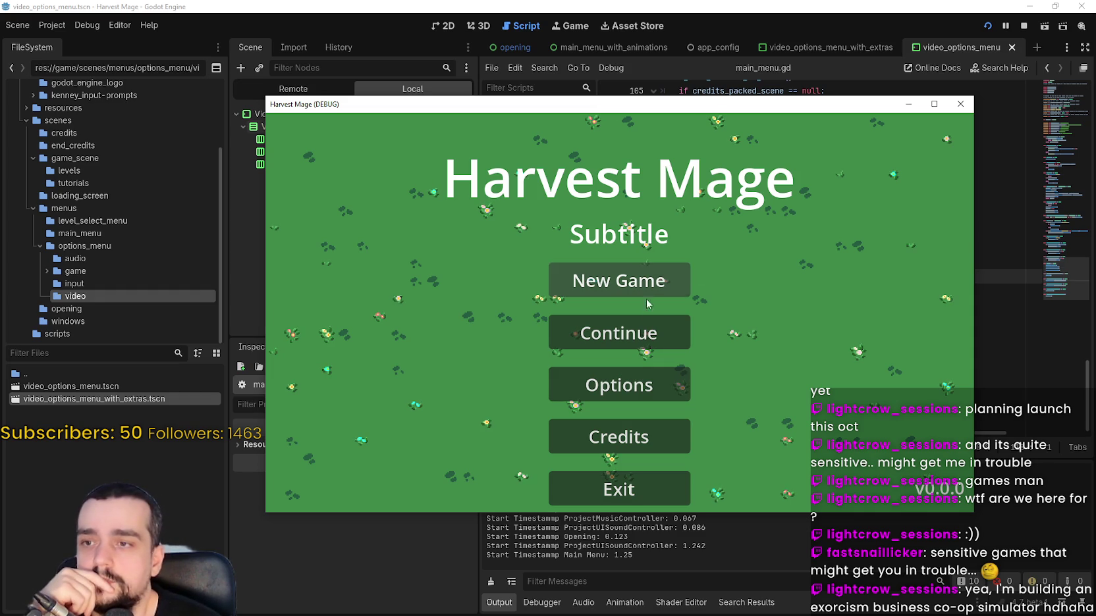
{"action": "left_click", "coordinate": [651, 387]}
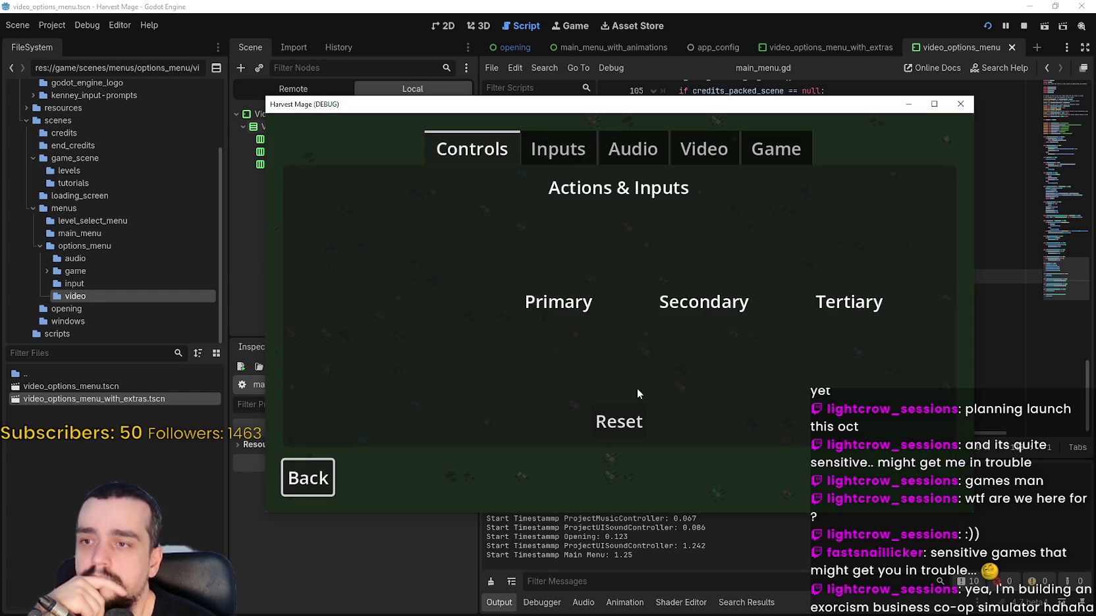
{"action": "key", "text": "Escape"}
- Reposition the game window, maximize it, then restore it to windowed size
{"action": "left_click_drag", "start_coordinate": [683, 98], "coordinate": [689, 61]}
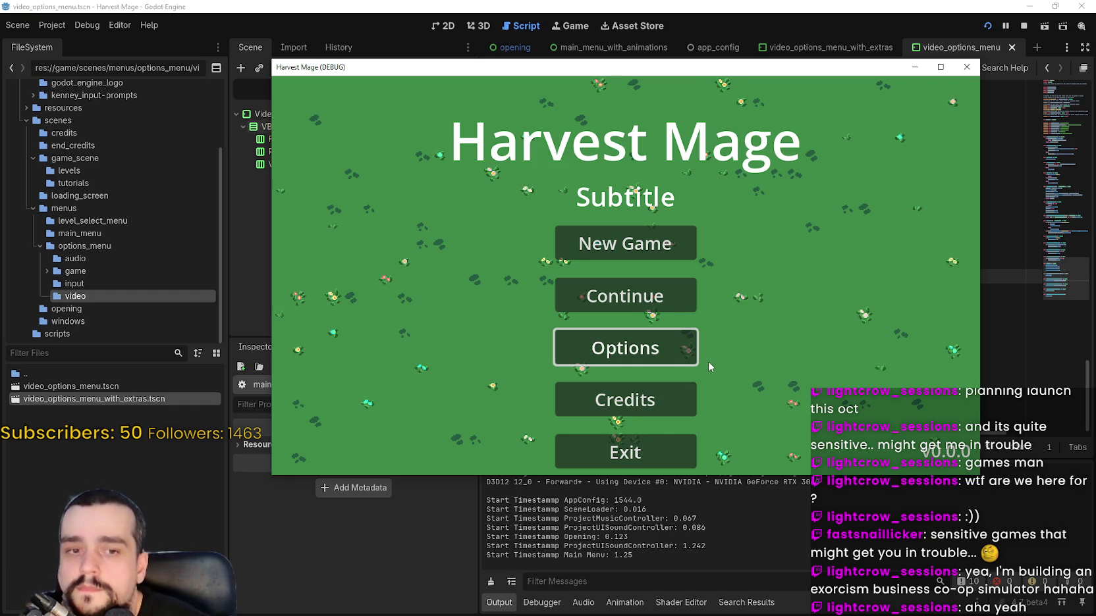
{"action": "left_click_drag", "start_coordinate": [902, 67], "coordinate": [911, 44]}
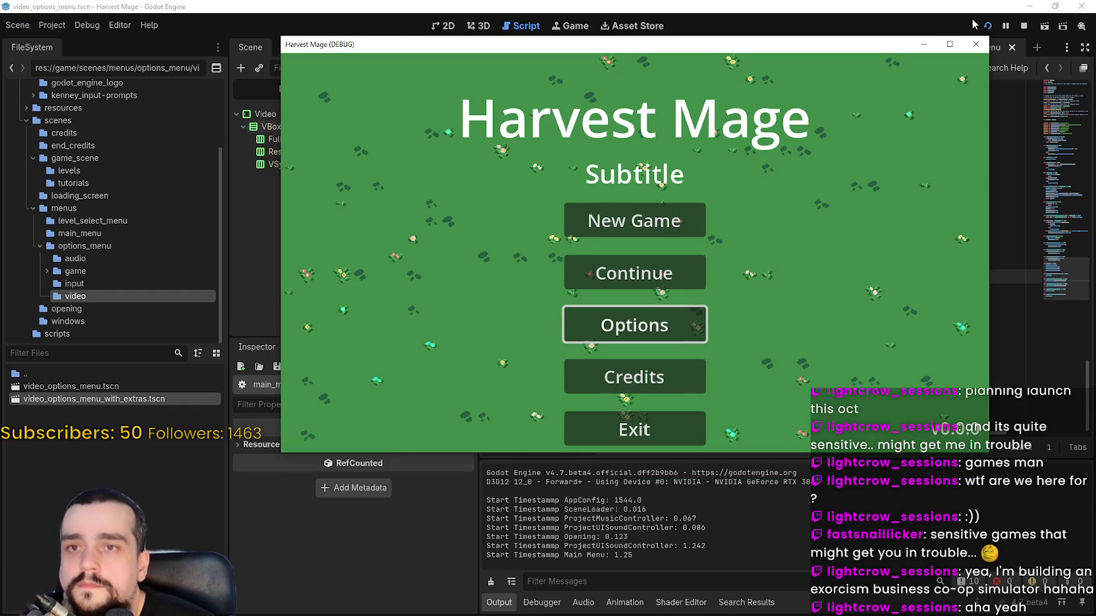
{"action": "left_click", "coordinate": [950, 43]}
{"action": "left_click", "coordinate": [1055, 7]}
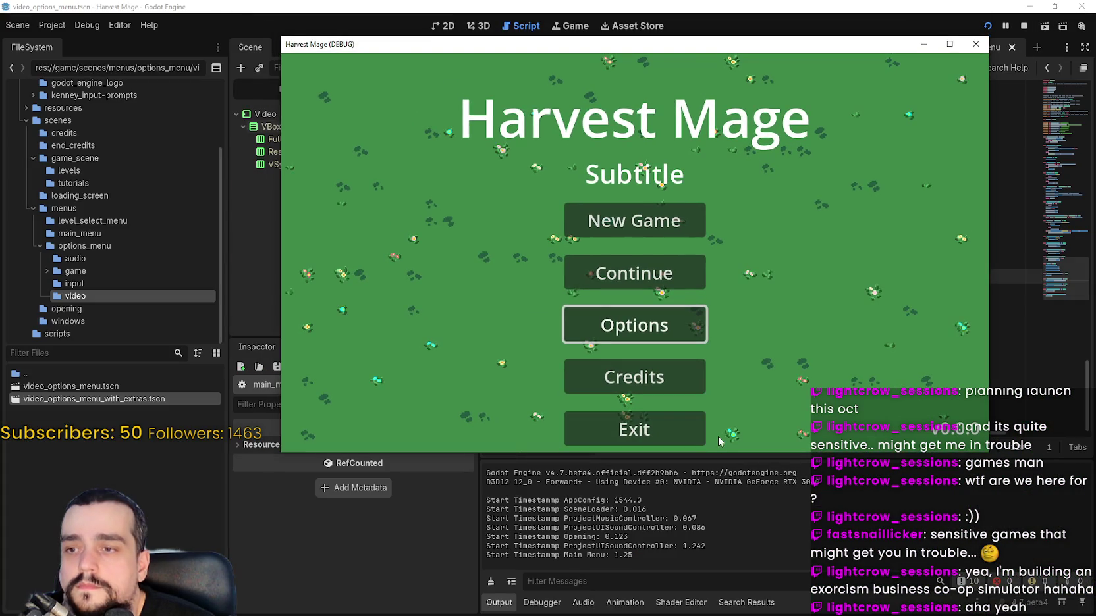
{"action": "left_click_drag", "start_coordinate": [723, 49], "coordinate": [717, 24]}
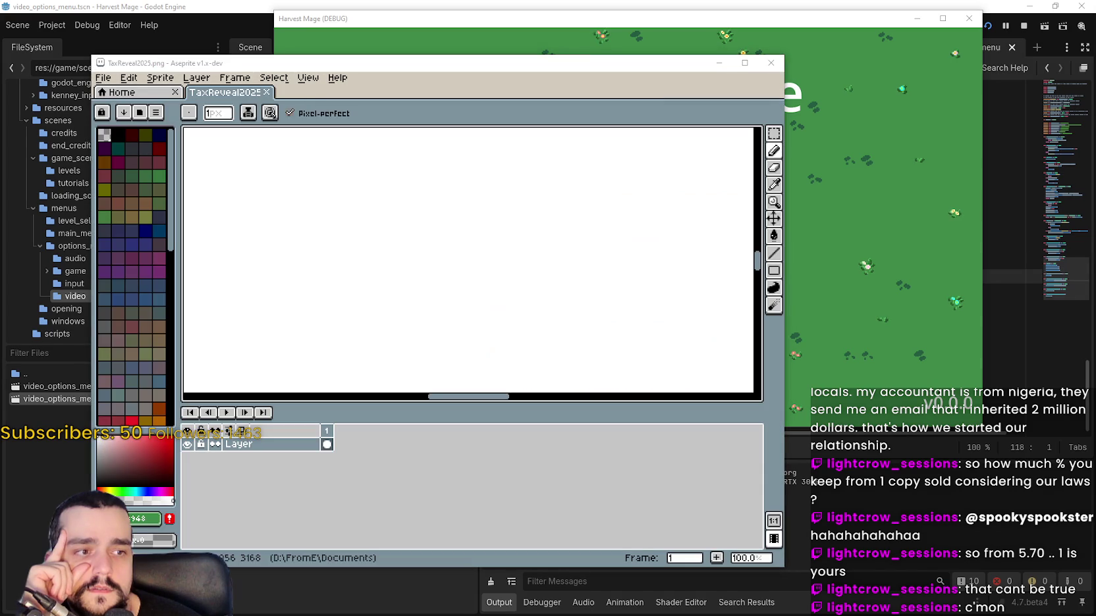
- Zoom and pan TaxReveal2025.png until the 33,231.23 total, 10063.39 tax and circled 23,167.84 are readable
{"action": "scroll", "coordinate": [509, 252], "scroll_direction": "down", "scroll_amount": 7}
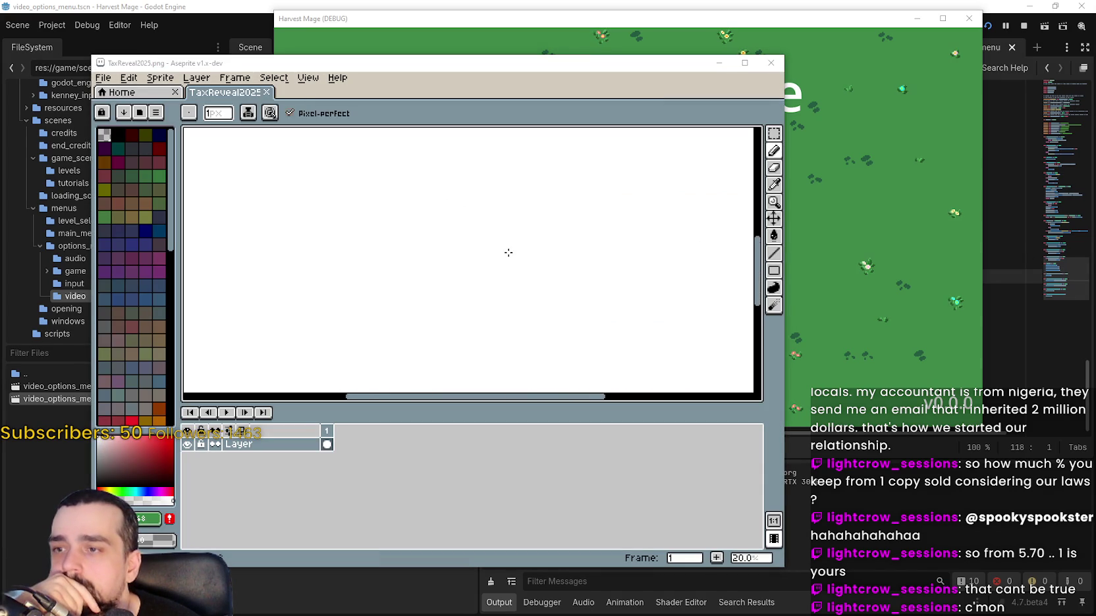
{"action": "left_click_drag", "start_coordinate": [463, 196], "coordinate": [469, 247]}
{"action": "scroll", "coordinate": [496, 263], "scroll_direction": "up", "scroll_amount": 8}
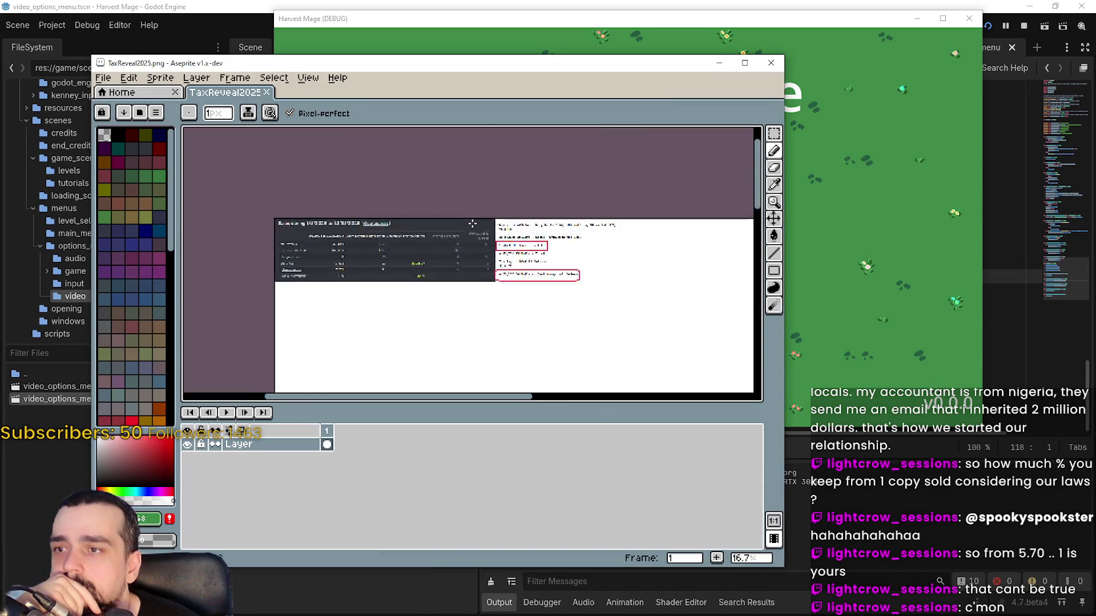
{"action": "scroll", "coordinate": [560, 253], "scroll_direction": "down", "scroll_amount": 2}
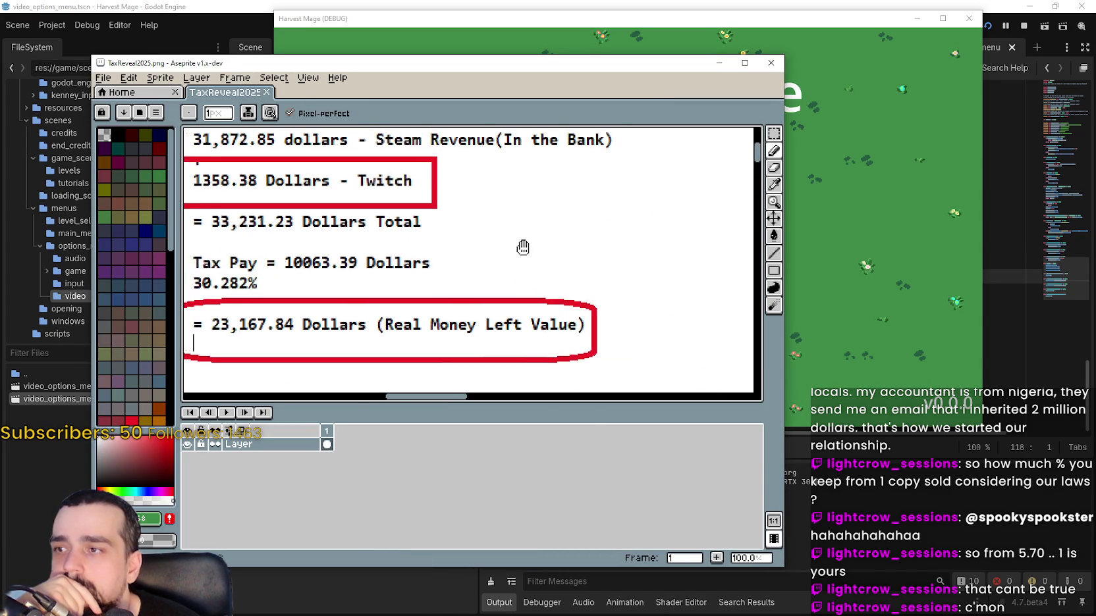
{"action": "mouse_move", "coordinate": [521, 247]}
{"action": "left_mouse_down"}
{"action": "mouse_move", "coordinate": [585, 264]}
{"action": "mouse_move", "coordinate": [590, 238]}
{"action": "mouse_move", "coordinate": [545, 259]}
{"action": "mouse_move", "coordinate": [558, 318]}
{"action": "mouse_move", "coordinate": [562, 248]}
{"action": "left_mouse_up"}
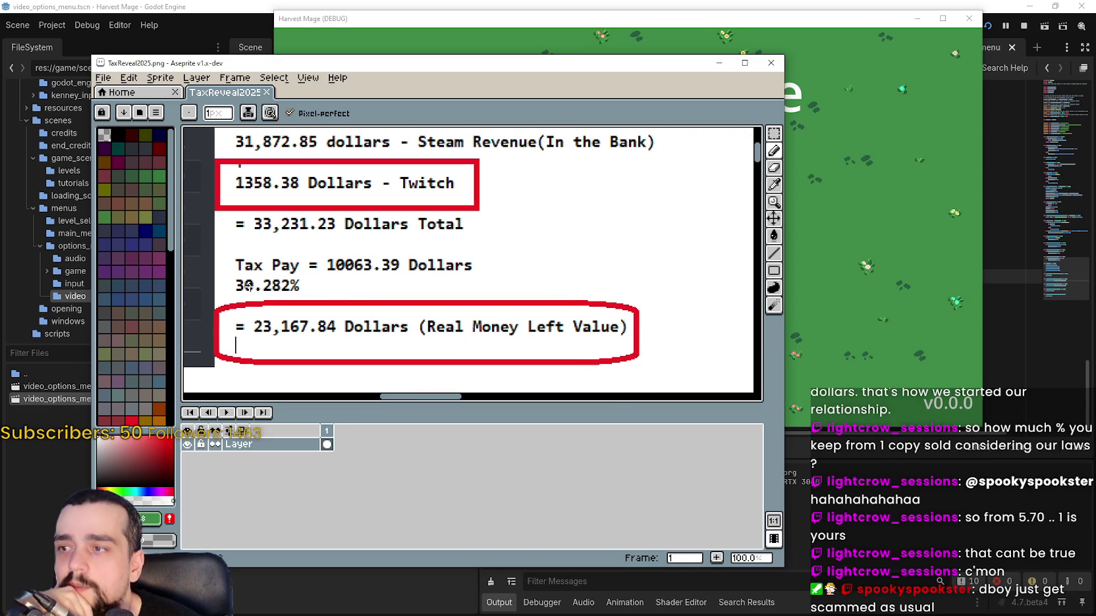
{"action": "scroll", "coordinate": [349, 294], "scroll_direction": "right", "scroll_amount": 2}
{"action": "scroll", "coordinate": [350, 294], "scroll_direction": "up", "scroll_amount": 1}
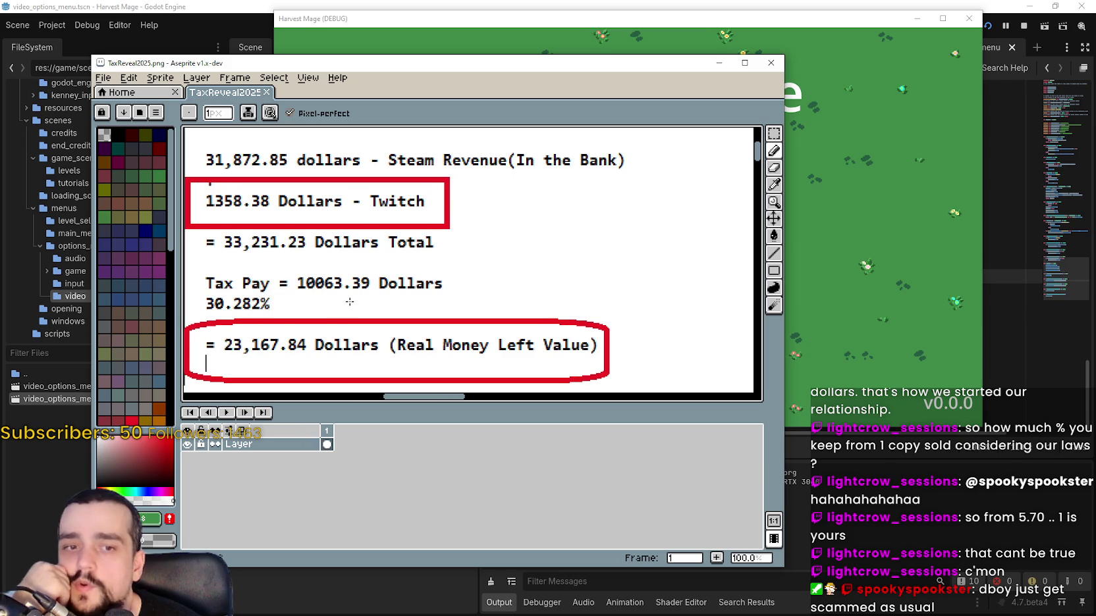
{"action": "mouse_move", "coordinate": [385, 292]}
{"action": "left_mouse_down"}
{"action": "mouse_move", "coordinate": [395, 298]}
{"action": "mouse_move", "coordinate": [357, 297]}
{"action": "left_mouse_up"}
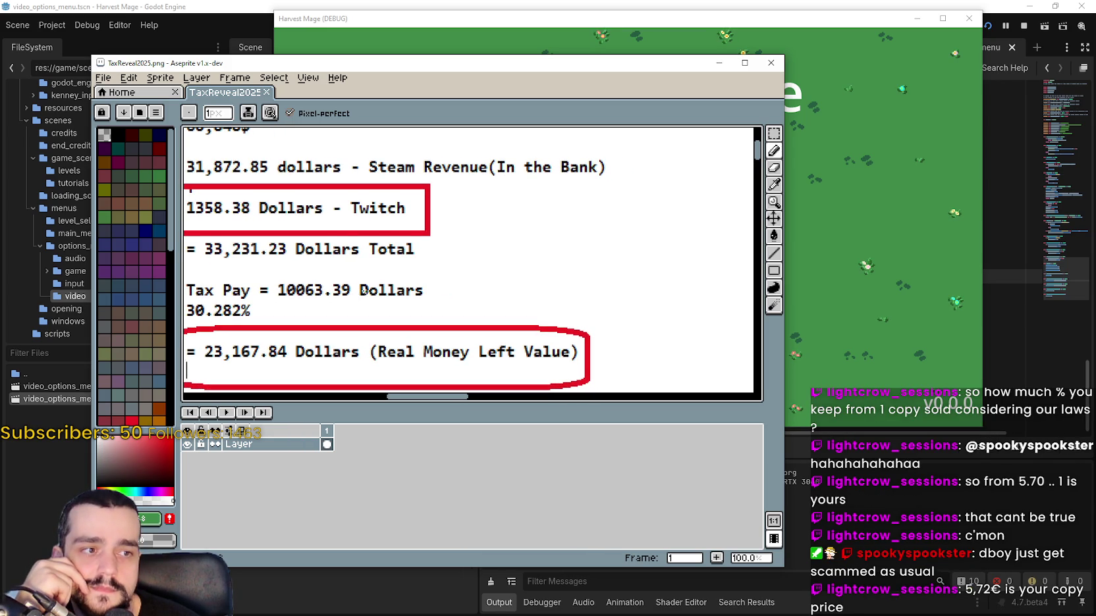
{"action": "scroll", "coordinate": [421, 309], "scroll_direction": "right", "scroll_amount": 2}
{"action": "scroll", "coordinate": [479, 306], "scroll_direction": "up", "scroll_amount": 1}
{"action": "mouse_move", "coordinate": [479, 306]}
{"action": "left_mouse_down"}
{"action": "mouse_move", "coordinate": [448, 286]}
{"action": "mouse_move", "coordinate": [394, 285]}
{"action": "mouse_move", "coordinate": [409, 283]}
{"action": "left_mouse_up"}
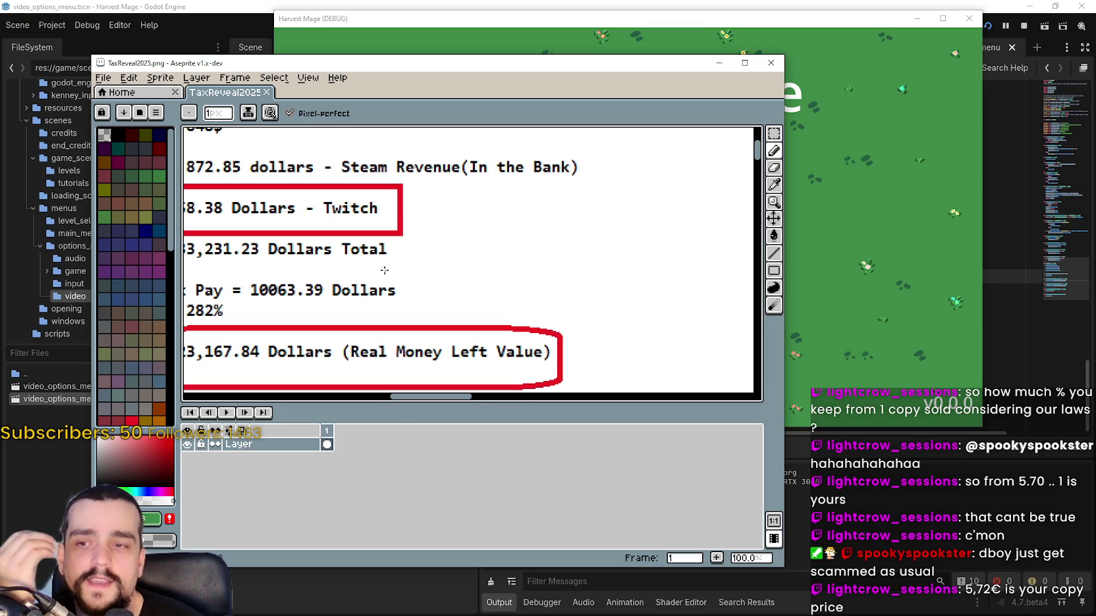
{"action": "mouse_move", "coordinate": [404, 286]}
{"action": "left_mouse_down"}
{"action": "mouse_move", "coordinate": [418, 287]}
{"action": "mouse_move", "coordinate": [417, 298]}
{"action": "left_mouse_up"}
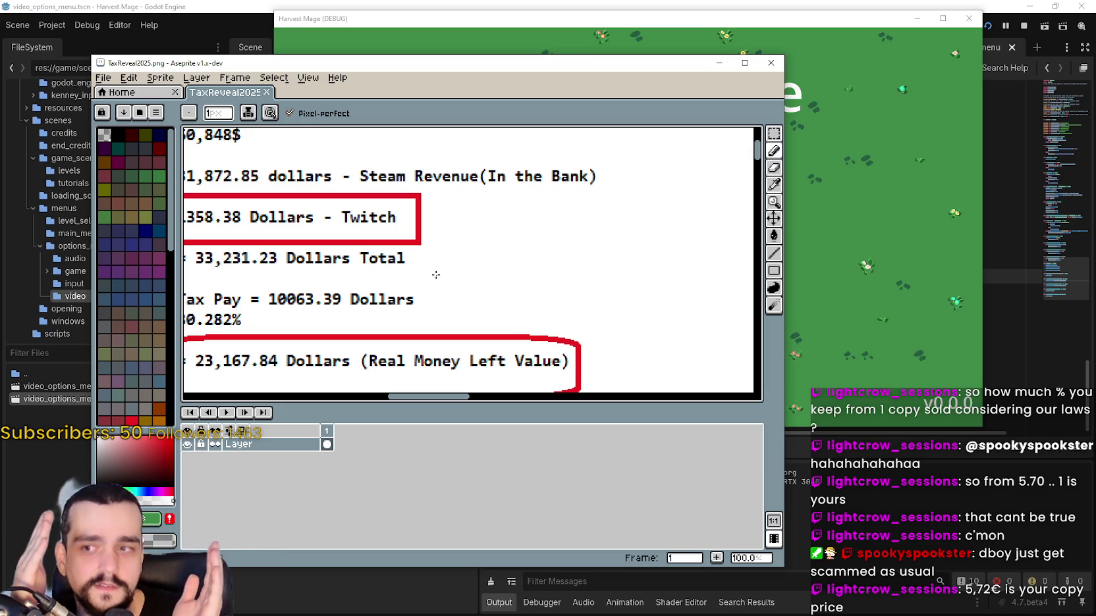
{"action": "scroll", "coordinate": [413, 272], "scroll_direction": "right", "scroll_amount": 1}
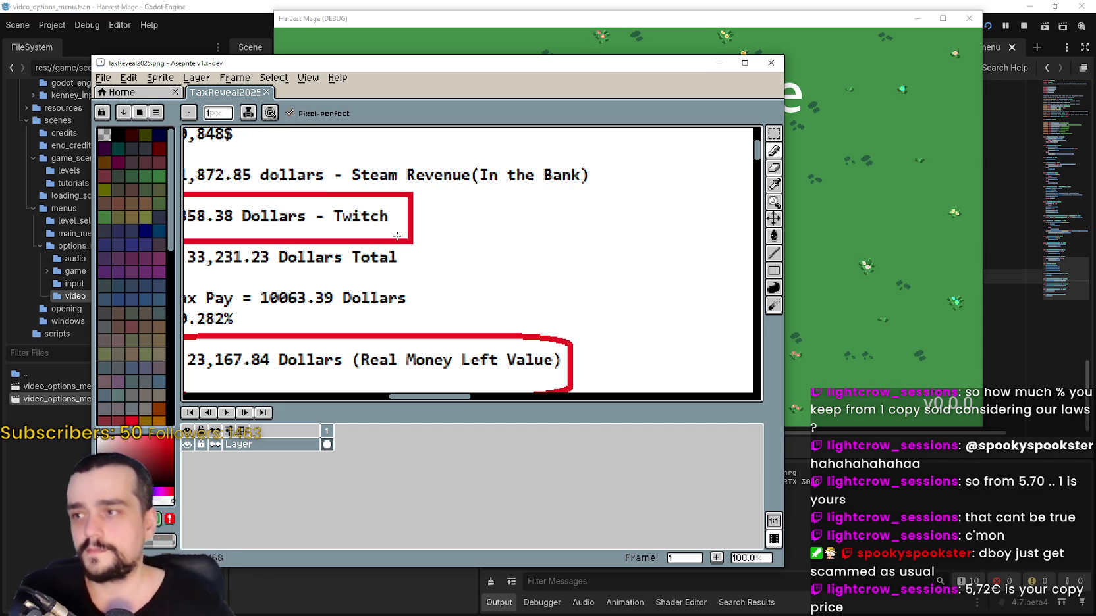
{"action": "mouse_move", "coordinate": [347, 242]}
{"action": "left_mouse_down"}
{"action": "mouse_move", "coordinate": [434, 262]}
{"action": "mouse_move", "coordinate": [392, 256]}
{"action": "left_mouse_up"}
{"action": "scroll", "coordinate": [409, 231], "scroll_direction": "up", "scroll_amount": 2}
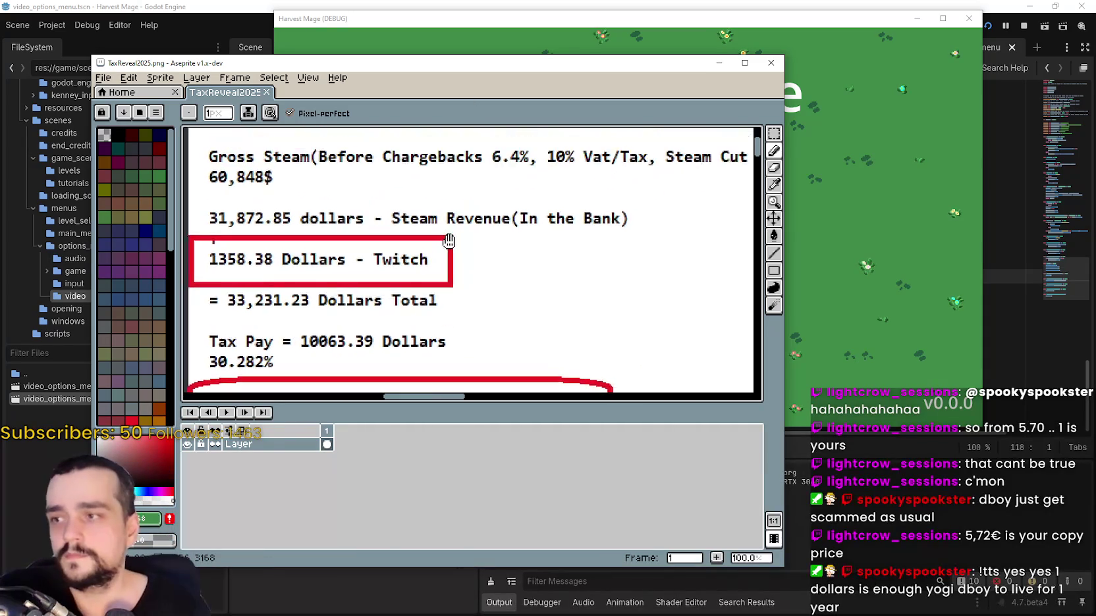
{"action": "scroll", "coordinate": [449, 253], "scroll_direction": "down", "scroll_amount": 1}
{"action": "scroll", "coordinate": [450, 253], "scroll_direction": "right", "scroll_amount": 1}
{"action": "left_click_drag", "start_coordinate": [473, 239], "coordinate": [475, 164]}
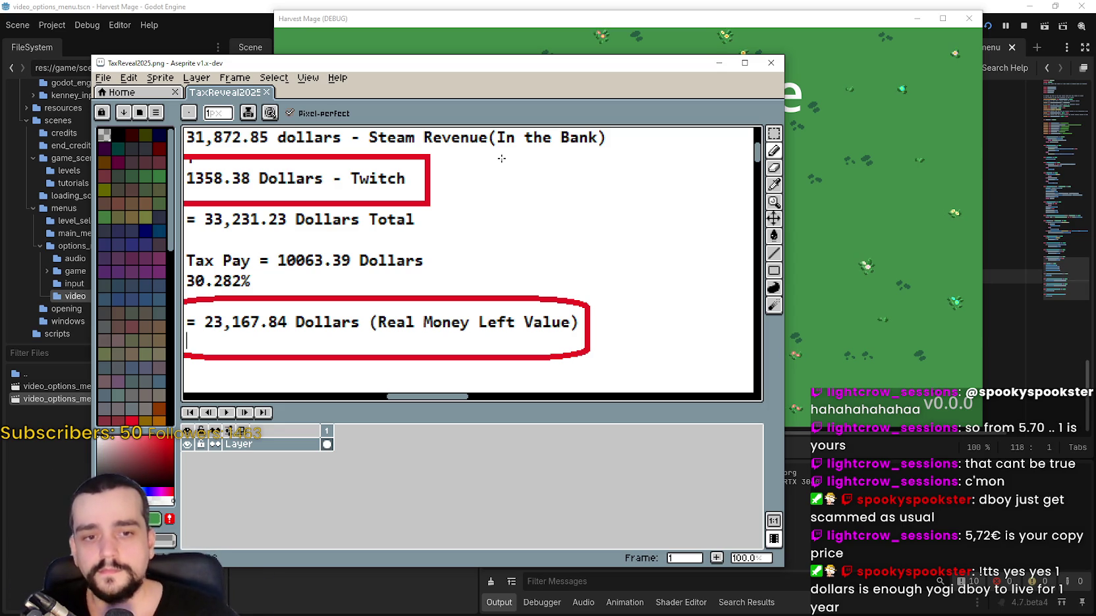
{"action": "mouse_move", "coordinate": [501, 158]}
{"action": "left_mouse_down"}
{"action": "mouse_move", "coordinate": [479, 240]}
{"action": "mouse_move", "coordinate": [479, 306]}
{"action": "mouse_move", "coordinate": [479, 277]}
{"action": "mouse_move", "coordinate": [452, 292]}
{"action": "left_mouse_up"}
{"action": "scroll", "coordinate": [503, 310], "scroll_direction": "down", "scroll_amount": 3}
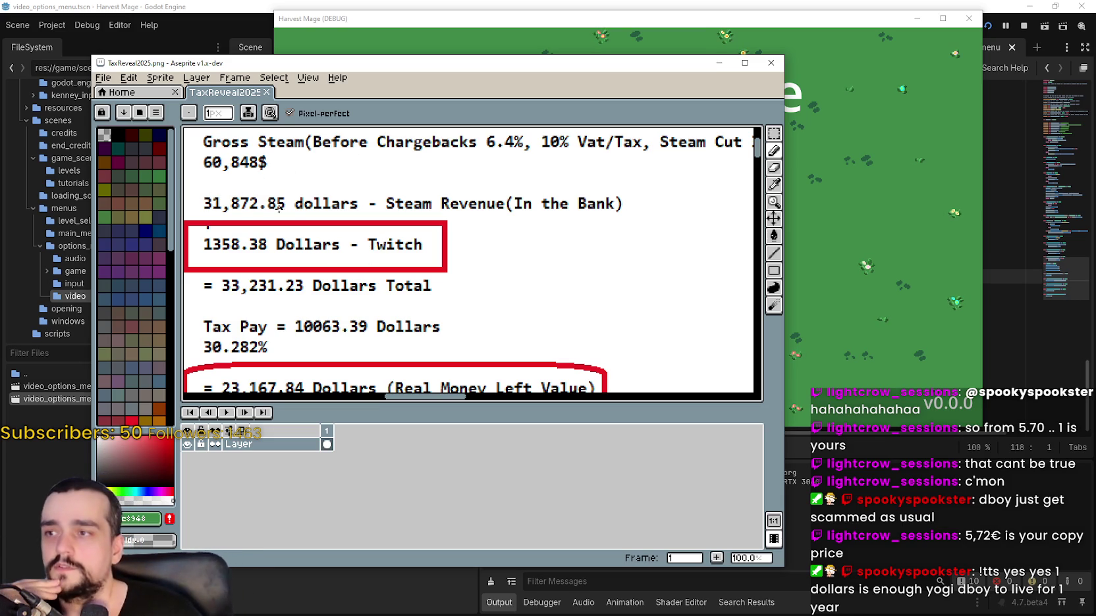
{"action": "scroll", "coordinate": [584, 252], "scroll_direction": "down", "scroll_amount": 3}
{"action": "scroll", "coordinate": [585, 252], "scroll_direction": "down", "scroll_amount": 3}
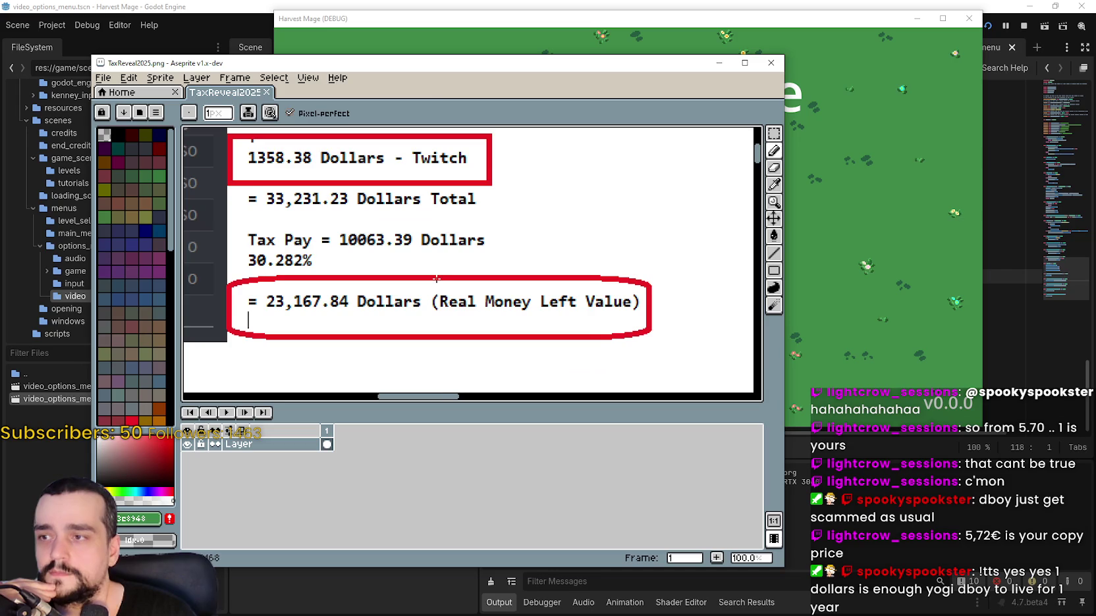
{"action": "scroll", "coordinate": [576, 294], "scroll_direction": "up", "scroll_amount": 3}
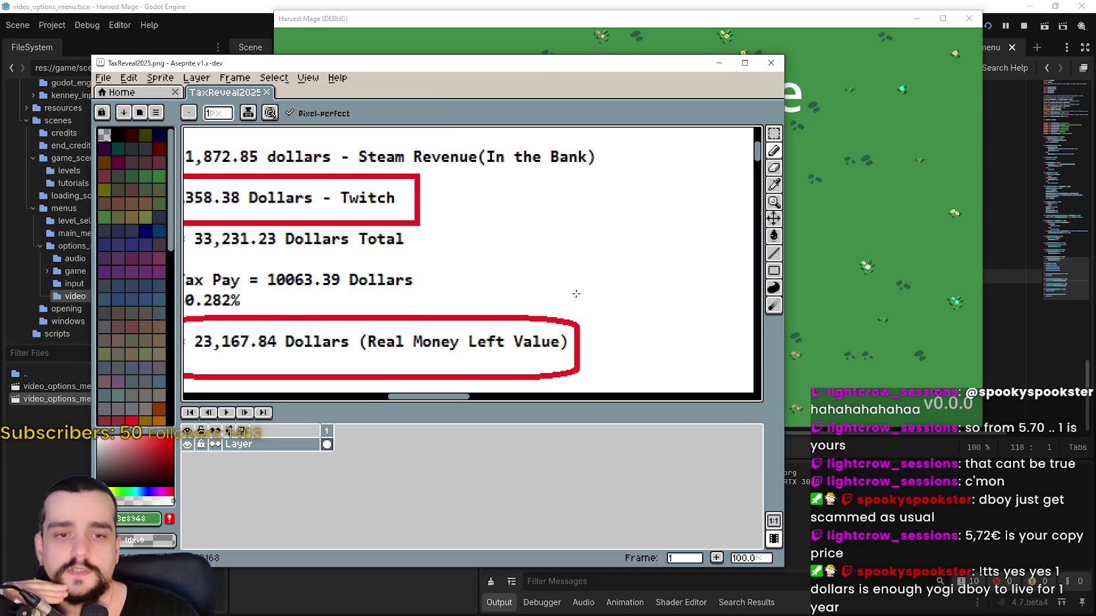
{"action": "scroll", "coordinate": [593, 283], "scroll_direction": "down", "scroll_amount": 4}
{"action": "scroll", "coordinate": [568, 176], "scroll_direction": "down", "scroll_amount": 3}
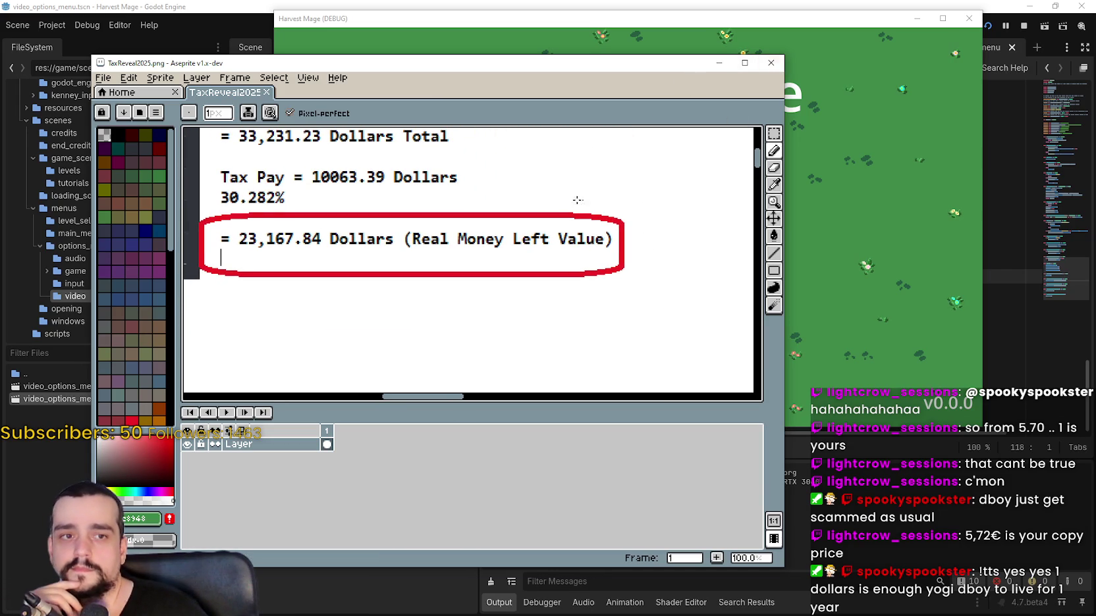
{"action": "scroll", "coordinate": [561, 232], "scroll_direction": "up", "scroll_amount": 3}
- Close the image, maximize the Harvest Mage window, and confirm starting a New Game
{"action": "left_click", "coordinate": [771, 62]}
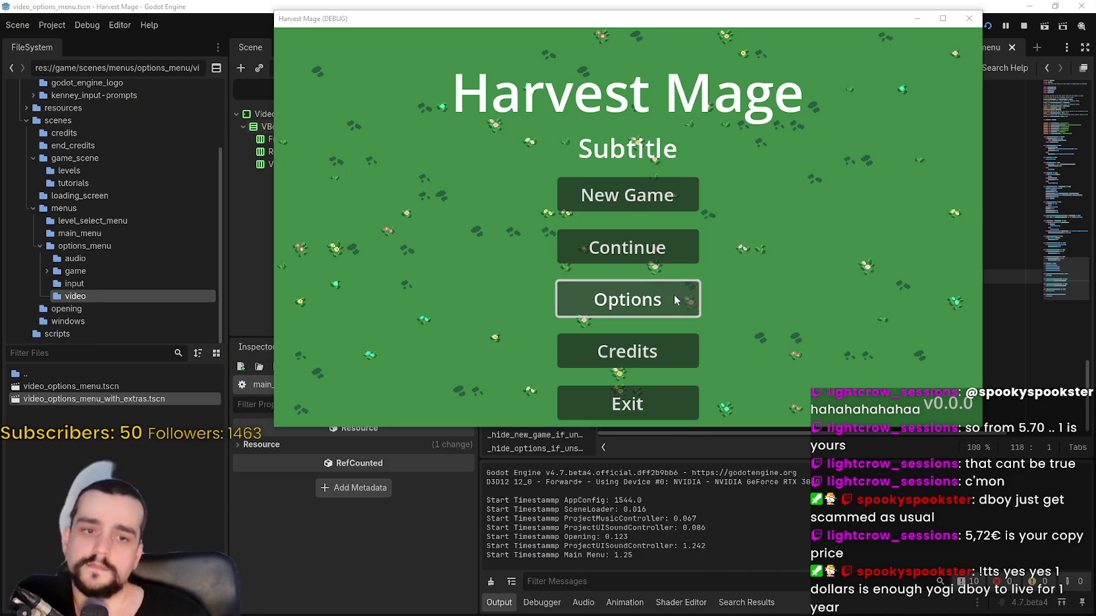
{"action": "left_click", "coordinate": [942, 19]}
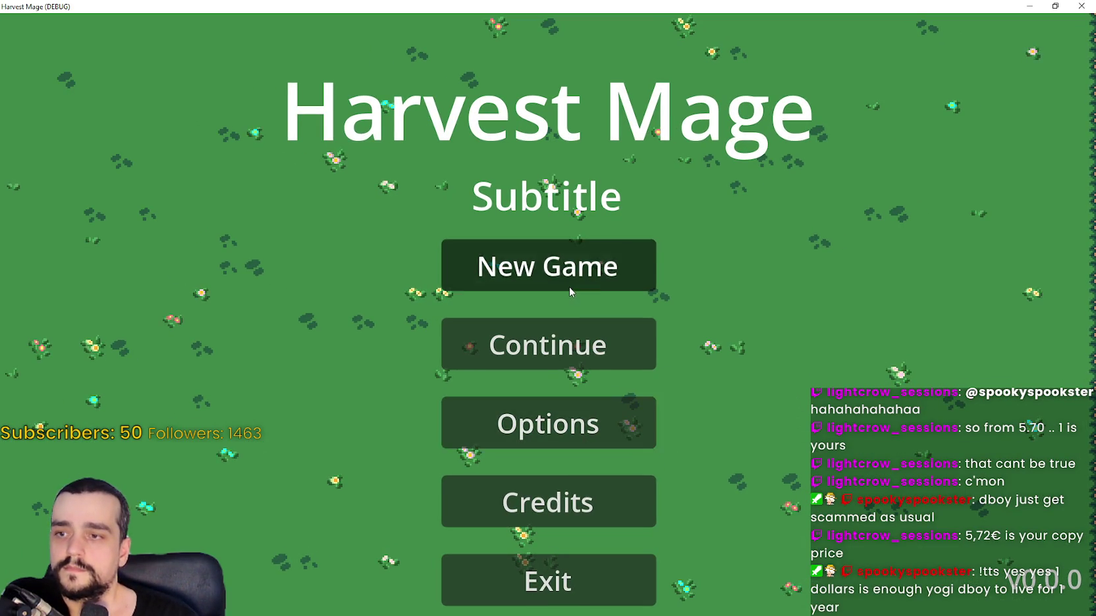
{"action": "left_click", "coordinate": [569, 287]}
{"action": "left_click", "coordinate": [487, 437]}
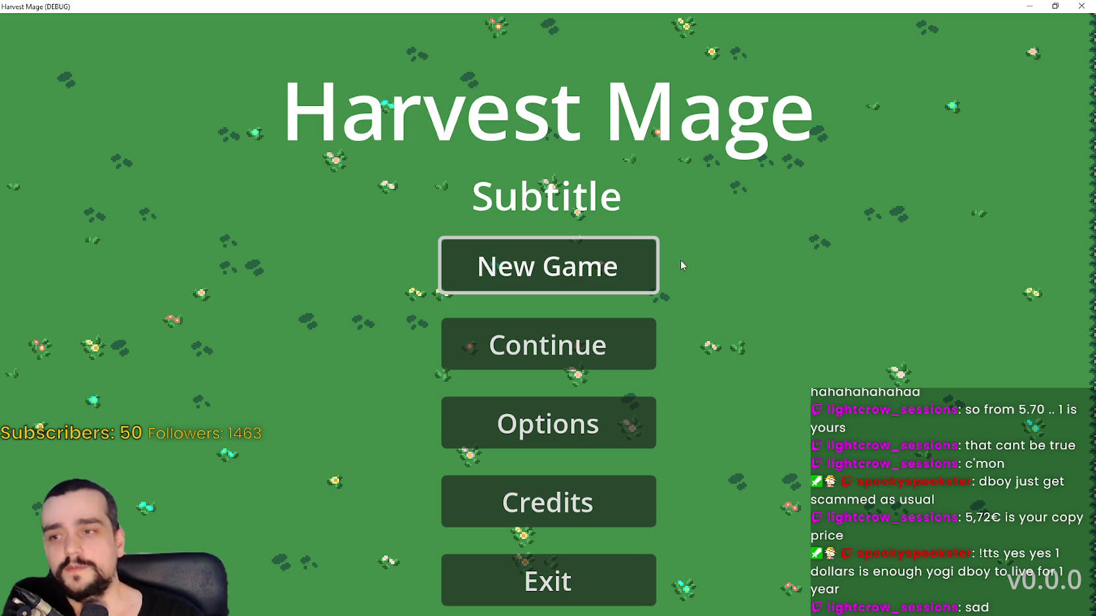
{"action": "left_click", "coordinate": [570, 272]}
{"action": "left_click", "coordinate": [500, 442]}
{"action": "left_click", "coordinate": [602, 287]}
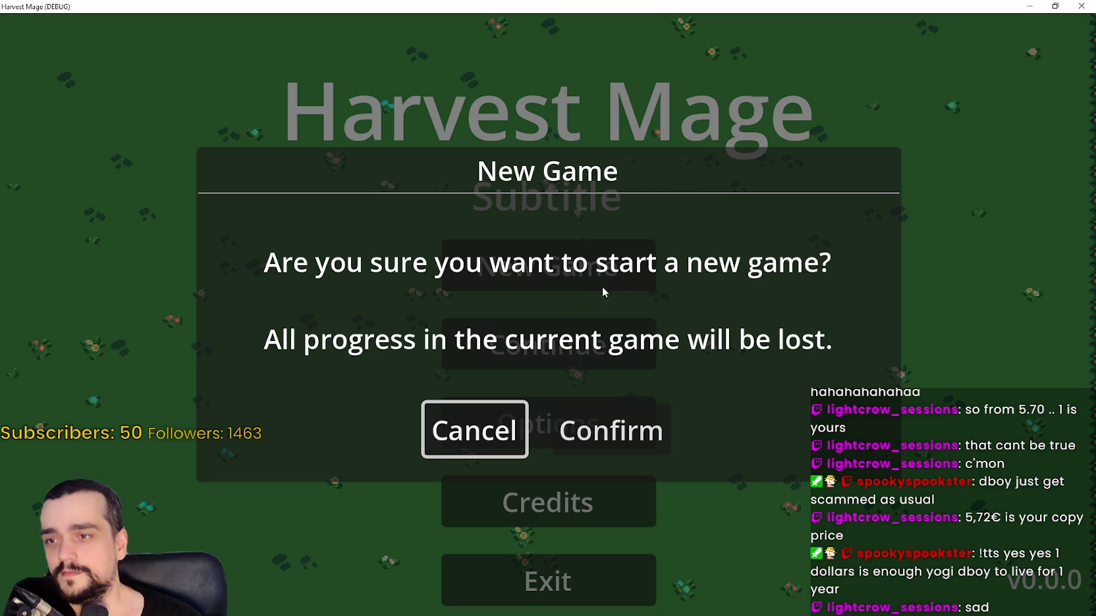
{"action": "left_click", "coordinate": [500, 442]}
{"action": "left_click", "coordinate": [578, 276]}
{"action": "left_click", "coordinate": [567, 290]}
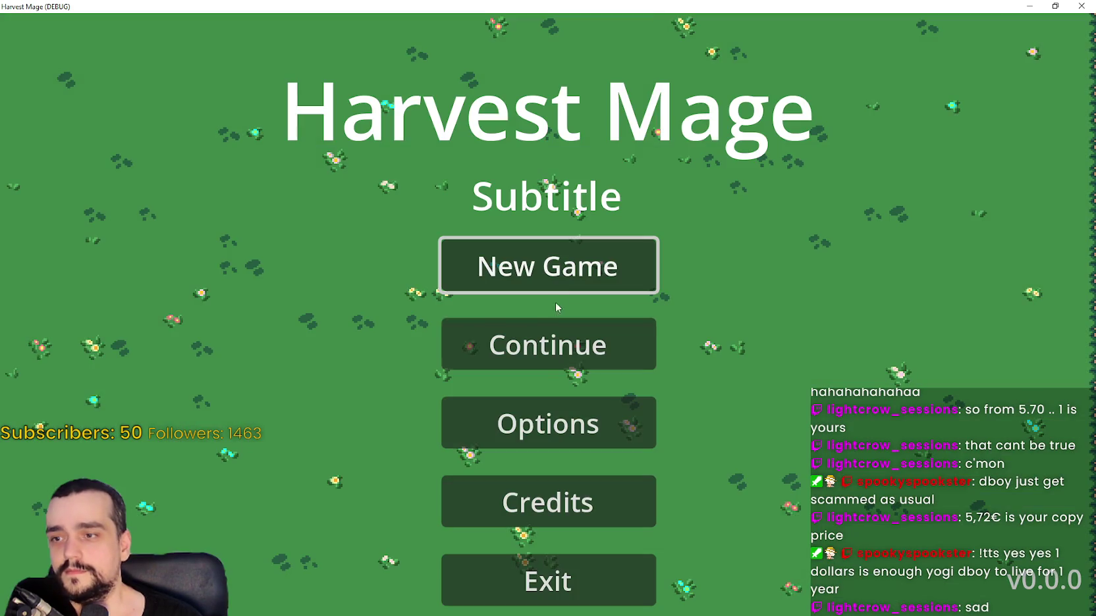
{"action": "left_click", "coordinate": [635, 287]}
{"action": "left_click", "coordinate": [611, 431]}
- Dismiss the tutorial, win Example Level #1, and continue into Example Level #2
{"action": "left_click", "coordinate": [567, 429]}
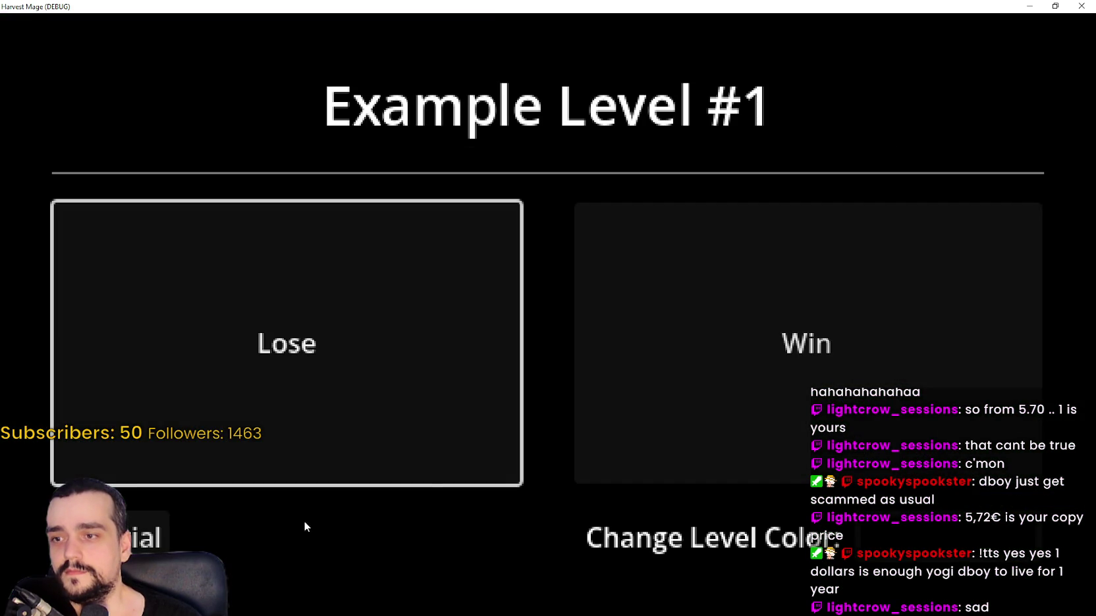
{"action": "left_click", "coordinate": [774, 474]}
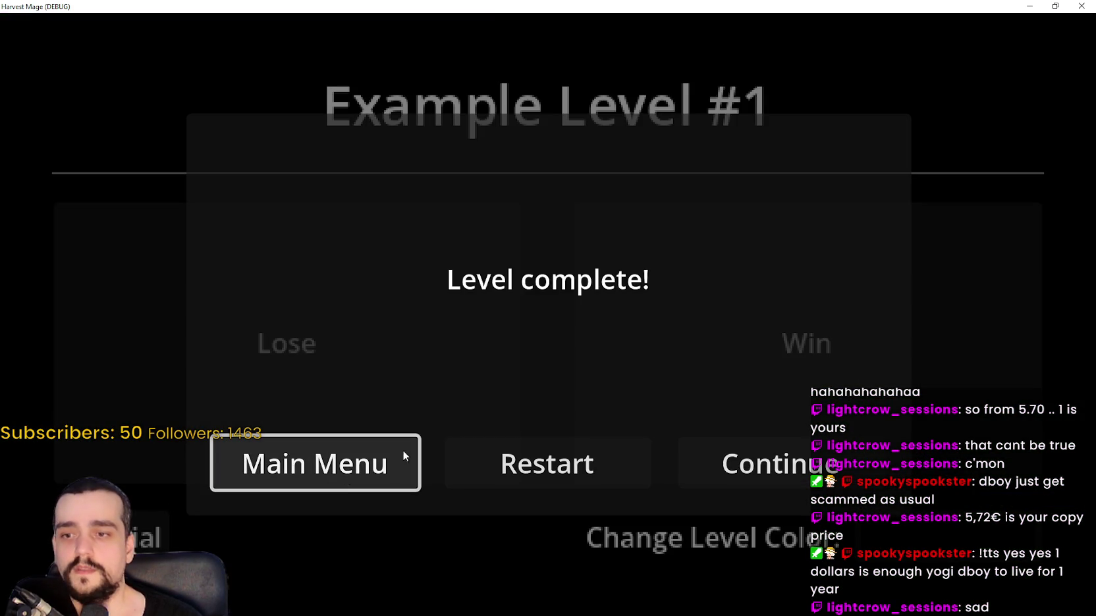
{"action": "left_click", "coordinate": [771, 470]}
{"action": "left_click", "coordinate": [524, 444]}
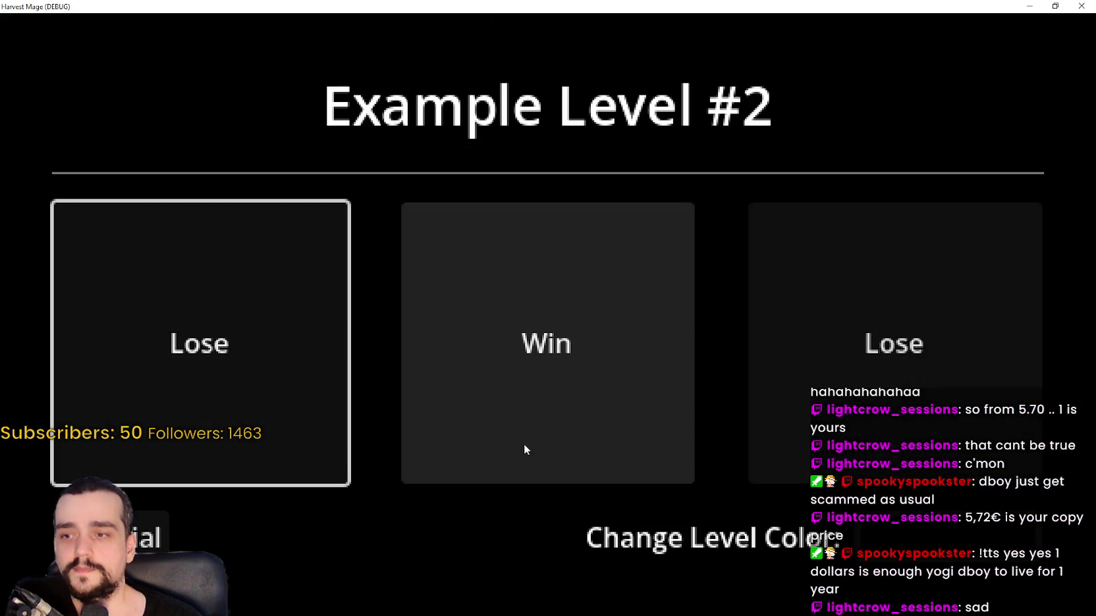
{"action": "left_click", "coordinate": [136, 548]}
- Restart and deliberately lose Example Level #2, then confirm returning to the main menu
{"action": "left_click", "coordinate": [465, 448]}
{"action": "left_click", "coordinate": [479, 420]}
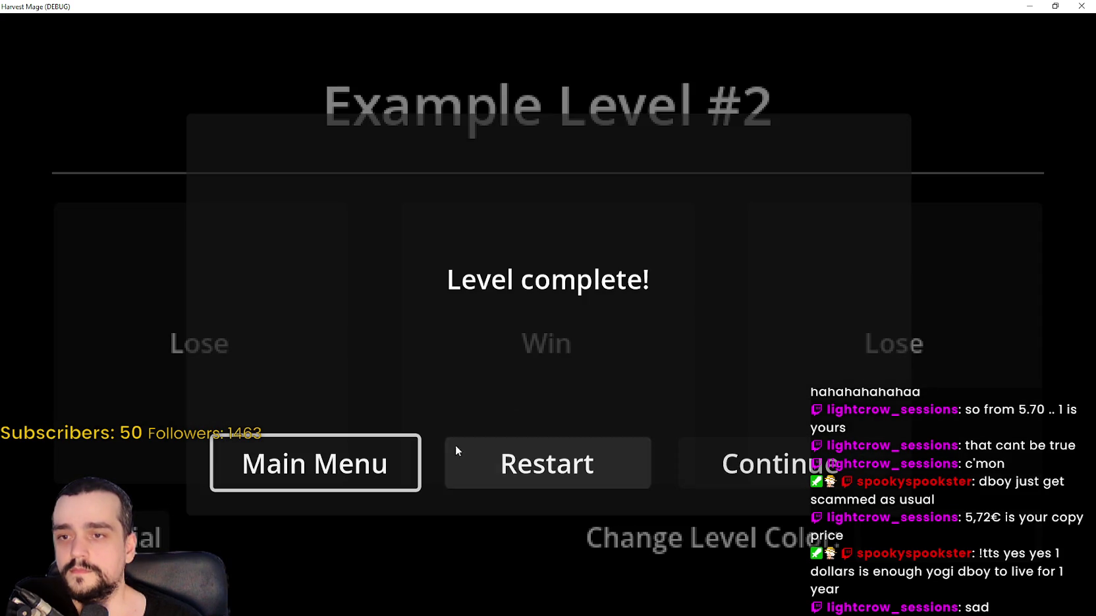
{"action": "left_click", "coordinate": [456, 446]}
{"action": "left_click", "coordinate": [316, 386]}
{"action": "left_click", "coordinate": [560, 460]}
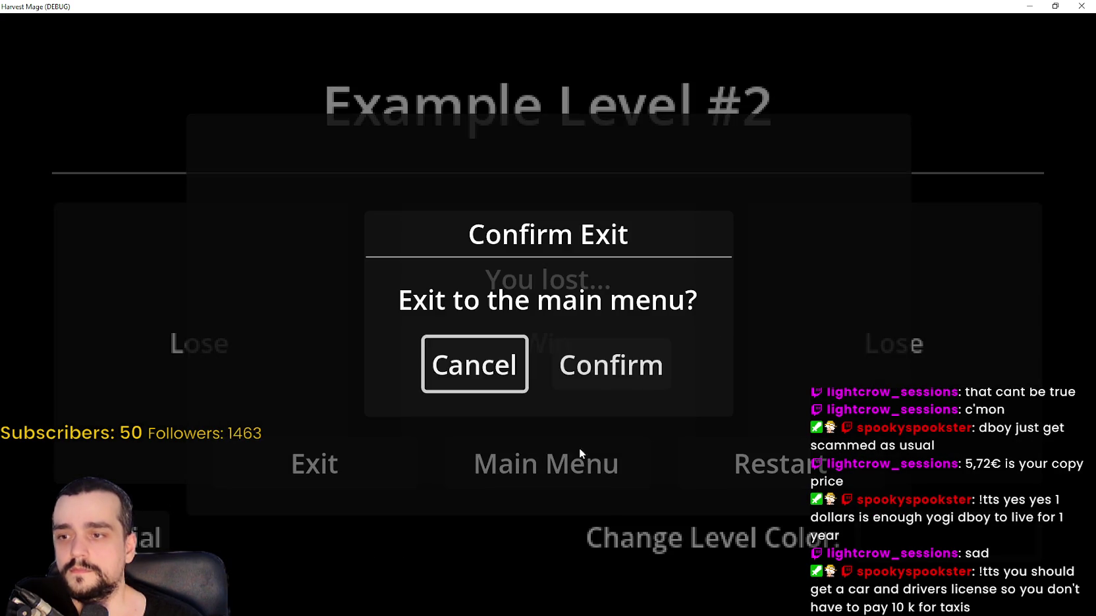
{"action": "left_click", "coordinate": [609, 381]}
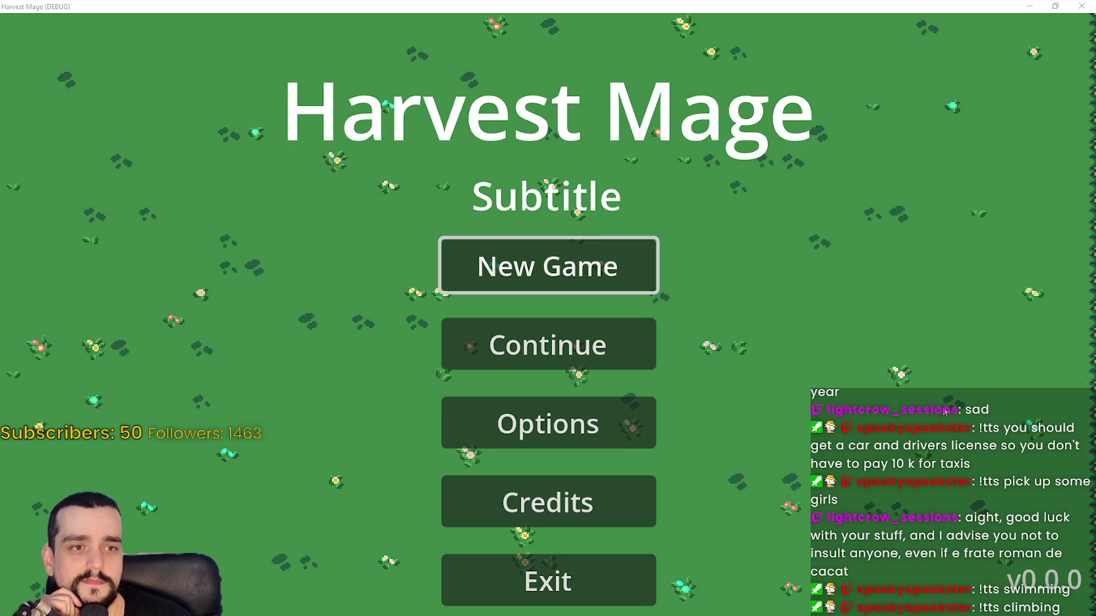
- Quit the game, click through lines 119–128 of main_menu.gd, and switch to the opening scene
{"action": "left_click", "coordinate": [522, 586]}
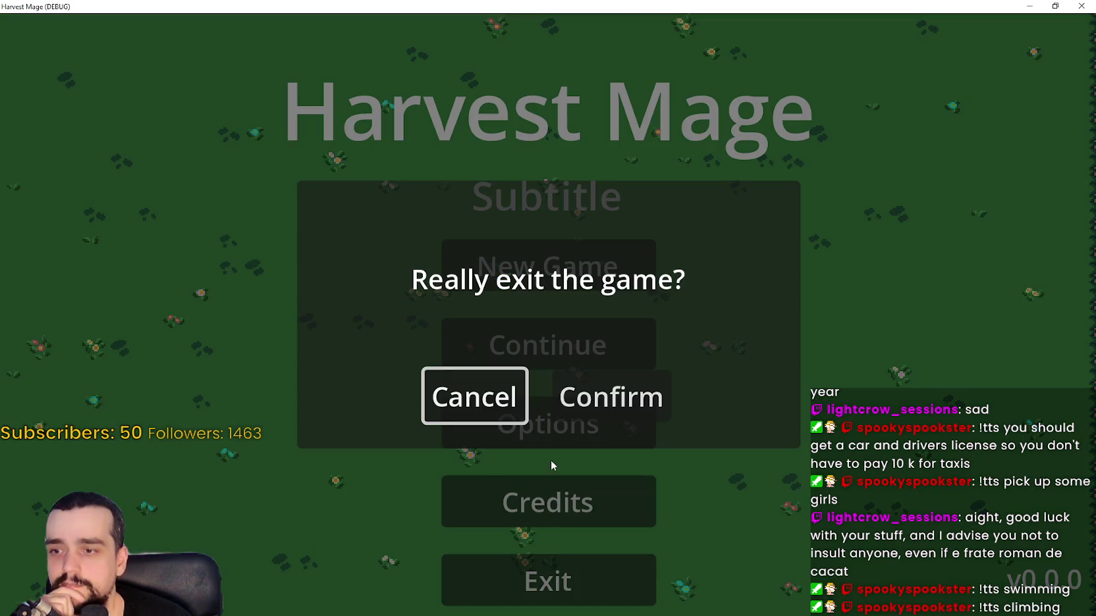
{"action": "left_click", "coordinate": [593, 403]}
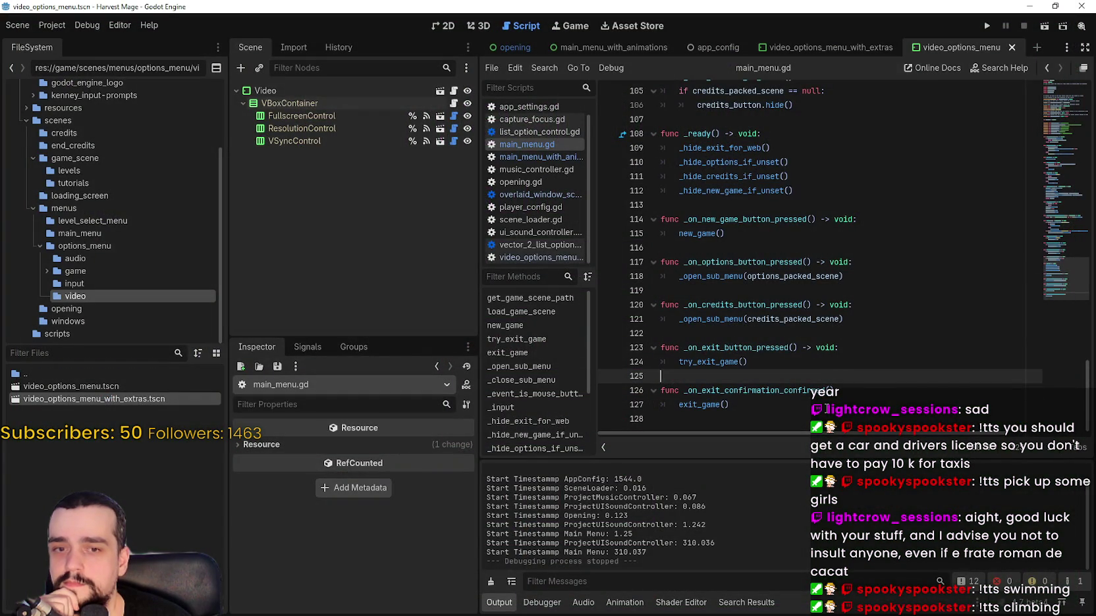
{"action": "left_click", "coordinate": [818, 405]}
{"action": "left_click", "coordinate": [800, 418]}
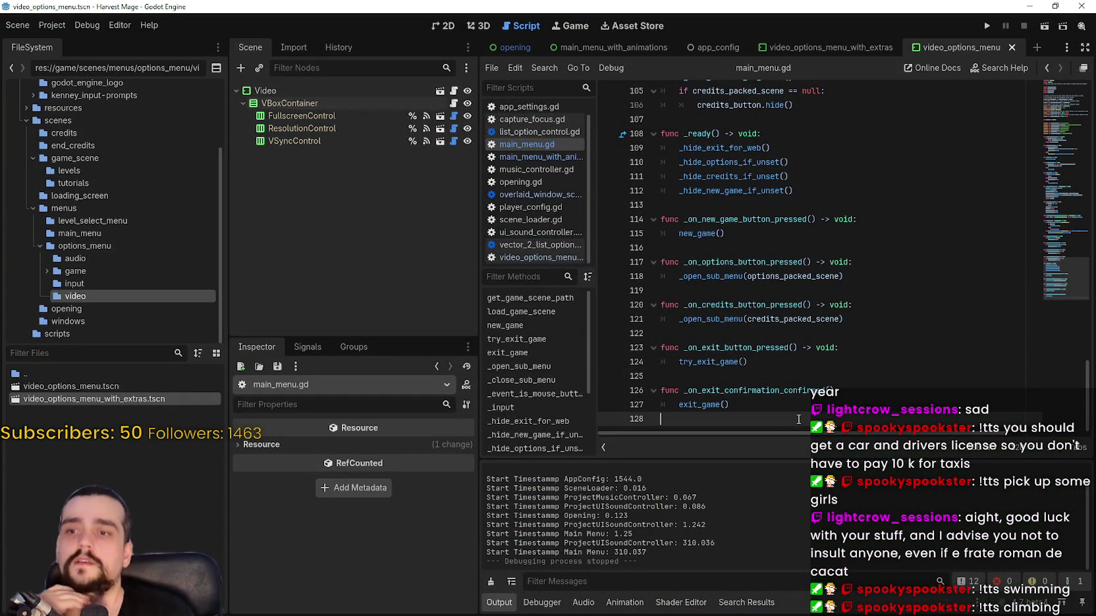
{"action": "left_click", "coordinate": [750, 376]}
{"action": "left_click", "coordinate": [742, 308]}
{"action": "left_click", "coordinate": [740, 291]}
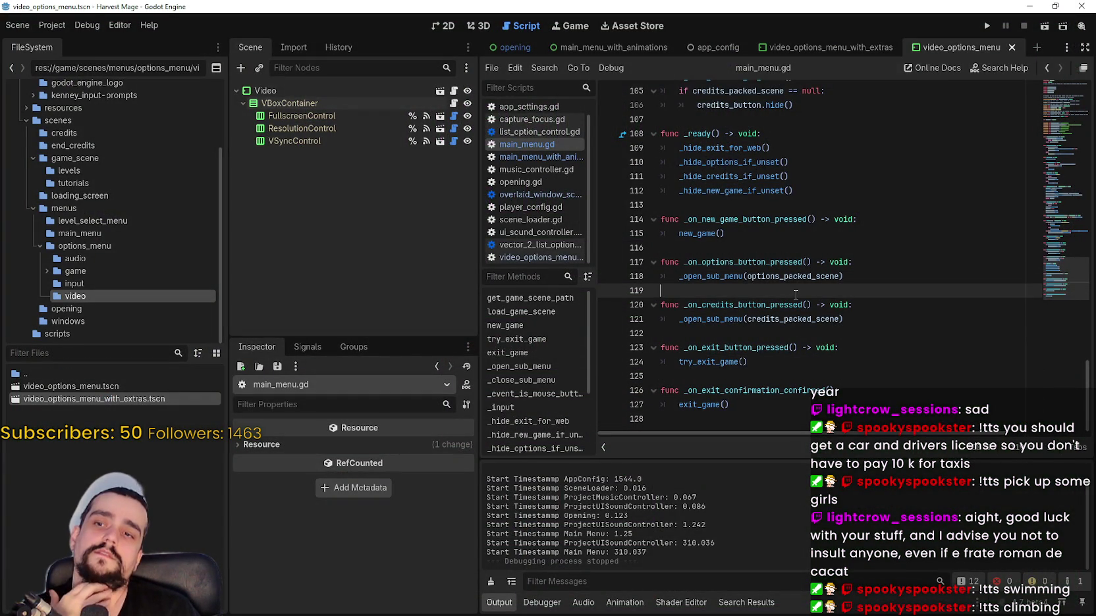
{"action": "left_click", "coordinate": [507, 46]}
- Zoom and pan the Opening scene's frame in the 2D view, then bring up the DigiDuels screenshot page
{"action": "left_click", "coordinate": [429, 24]}
{"action": "scroll", "coordinate": [787, 280], "scroll_direction": "down", "scroll_amount": 2}
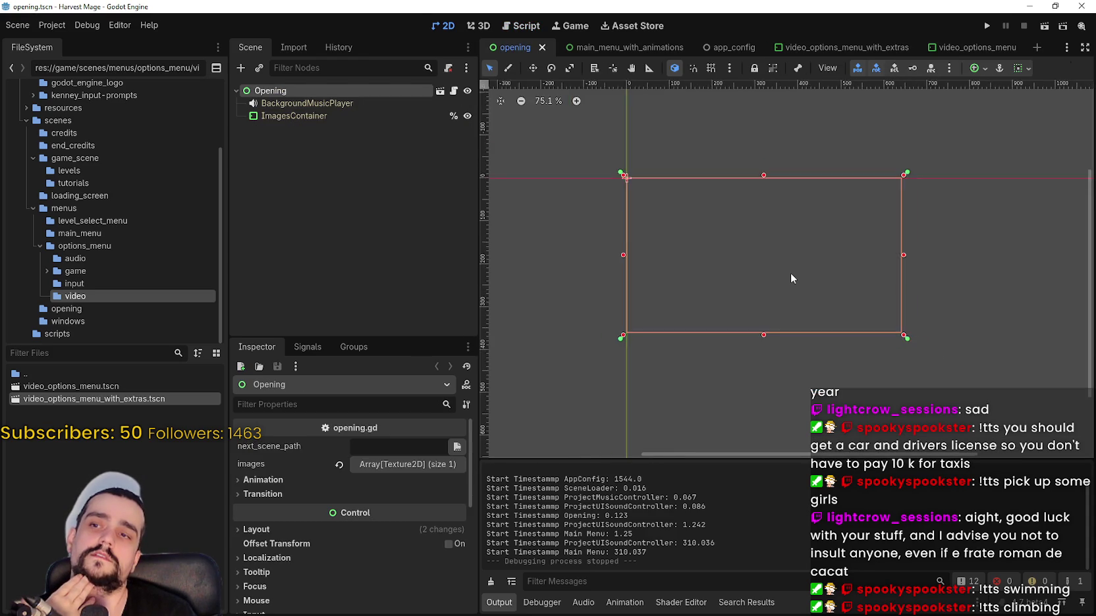
{"action": "scroll", "coordinate": [777, 264], "scroll_direction": "up", "scroll_amount": 6}
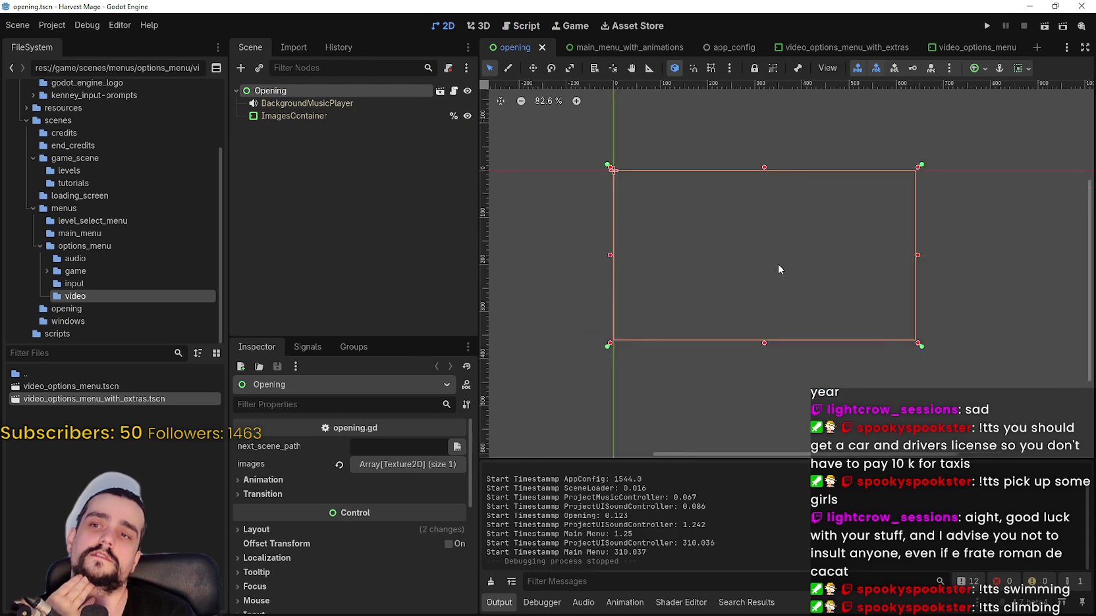
{"action": "scroll", "coordinate": [774, 261], "scroll_direction": "down", "scroll_amount": 5}
{"action": "scroll", "coordinate": [774, 261], "scroll_direction": "down", "scroll_amount": 19}
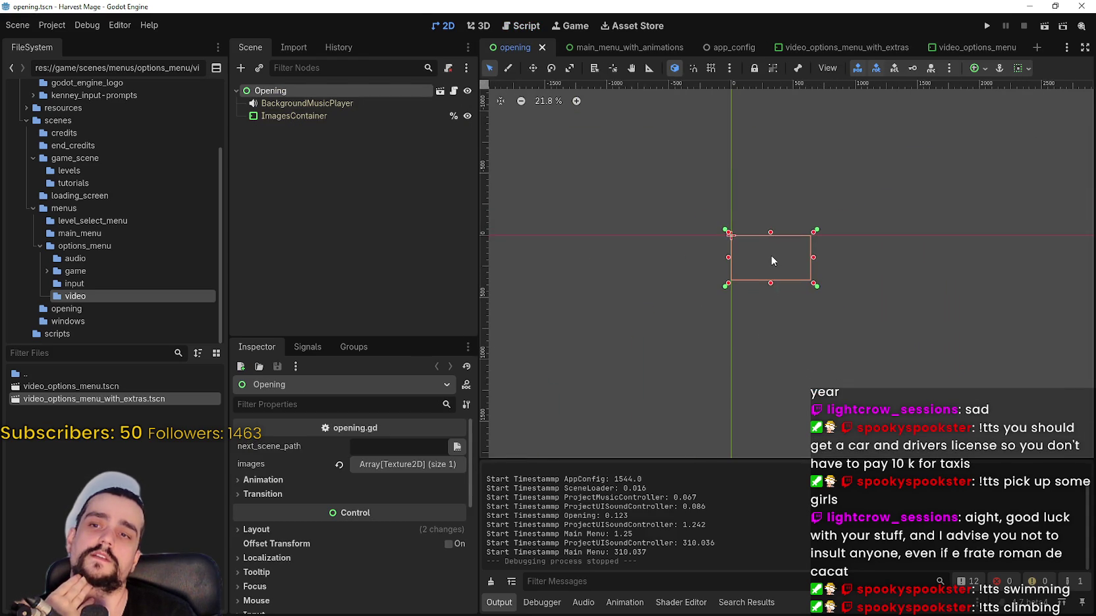
{"action": "scroll", "coordinate": [775, 259], "scroll_direction": "down", "scroll_amount": 3}
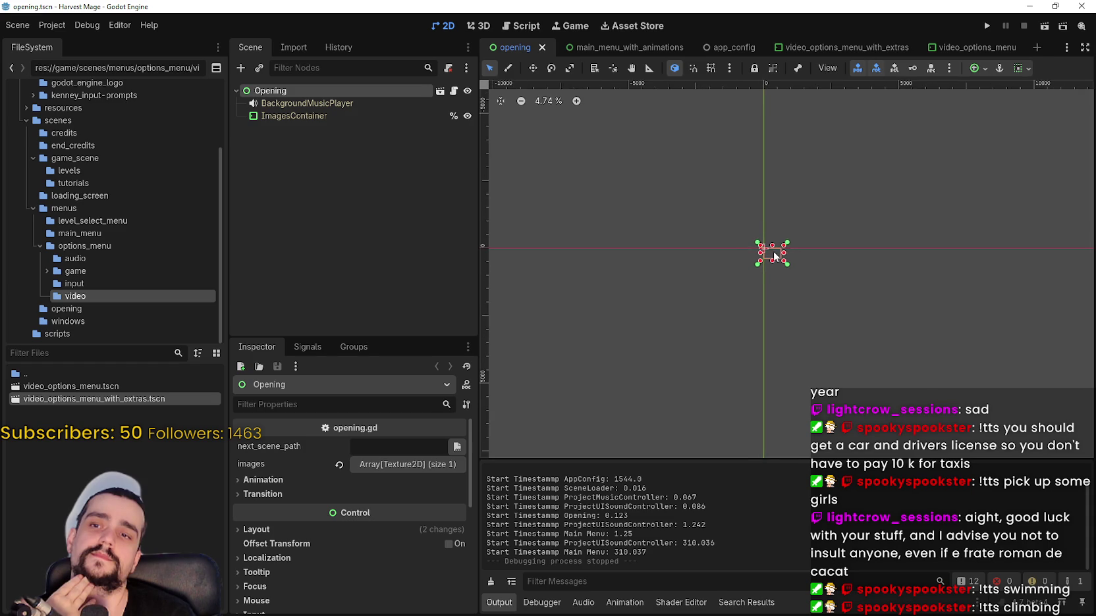
{"action": "scroll", "coordinate": [775, 258], "scroll_direction": "up", "scroll_amount": 20}
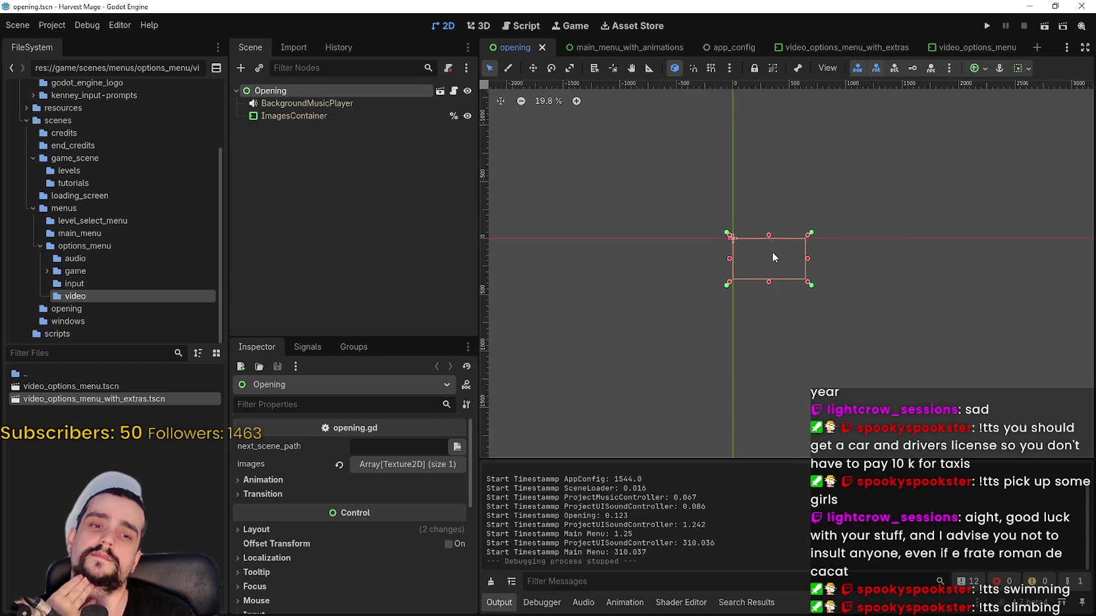
{"action": "scroll", "coordinate": [764, 260], "scroll_direction": "up", "scroll_amount": 9}
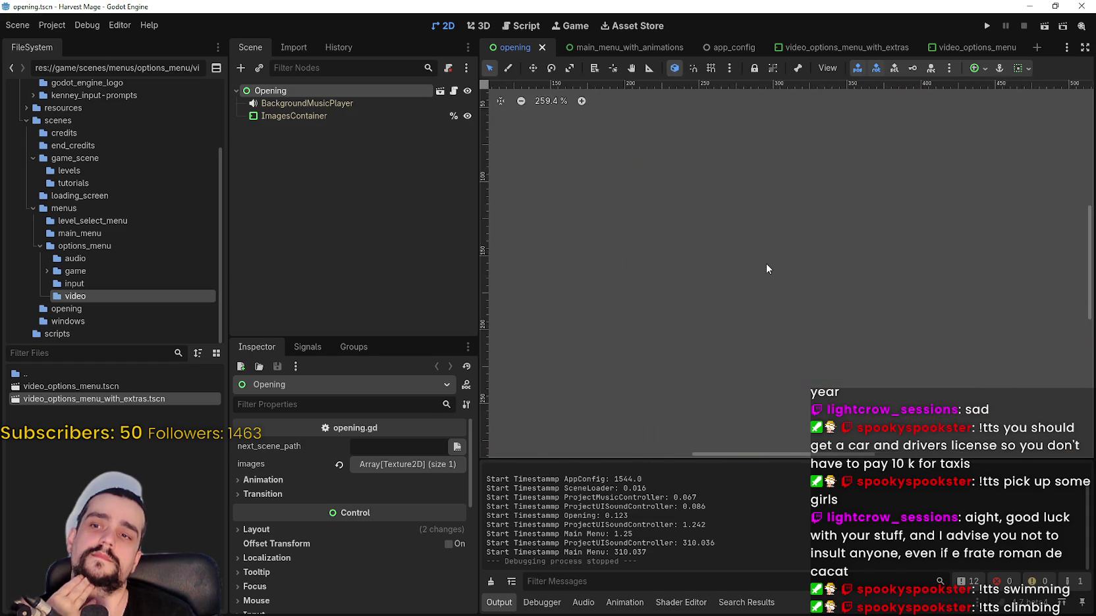
{"action": "scroll", "coordinate": [764, 270], "scroll_direction": "down", "scroll_amount": 10}
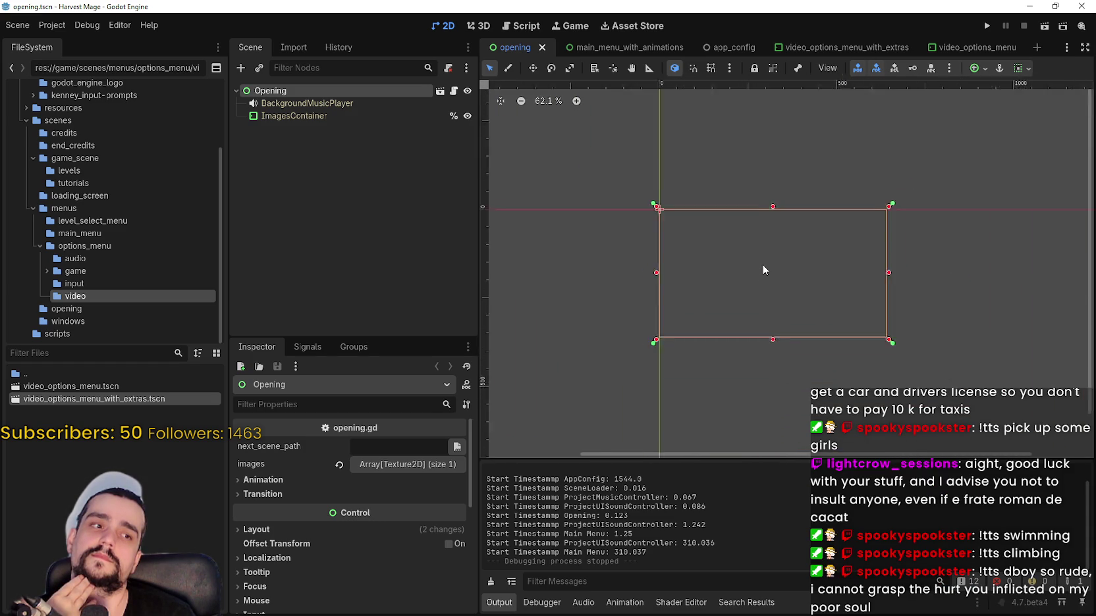
{"action": "scroll", "coordinate": [764, 270], "scroll_direction": "down", "scroll_amount": 4}
{"action": "left_click_drag", "start_coordinate": [761, 274], "coordinate": [756, 225]}
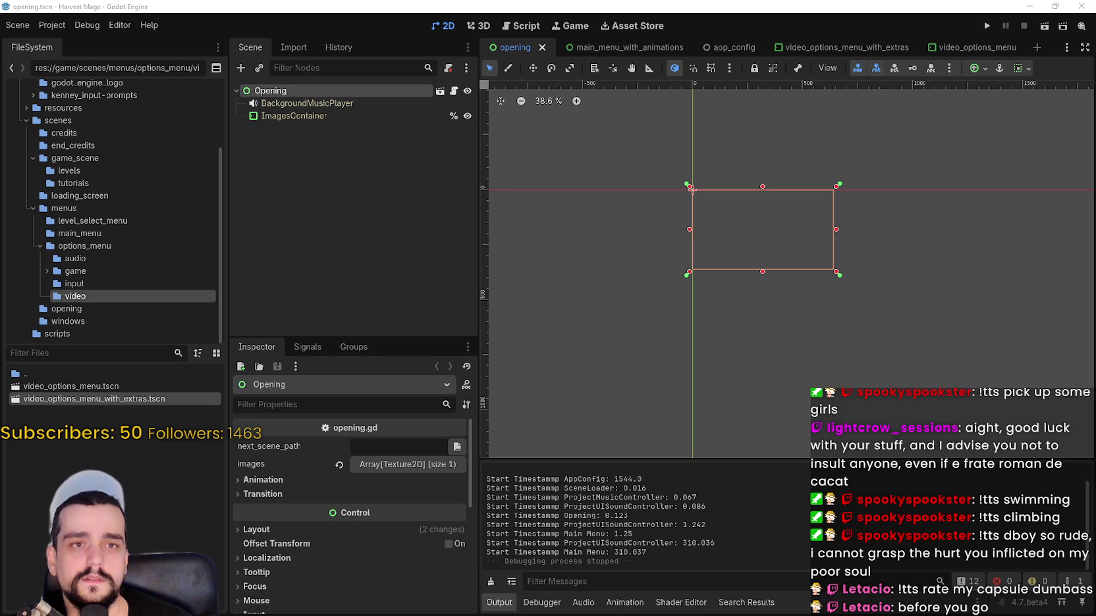
{"action": "key", "text": "alt+Tab"}
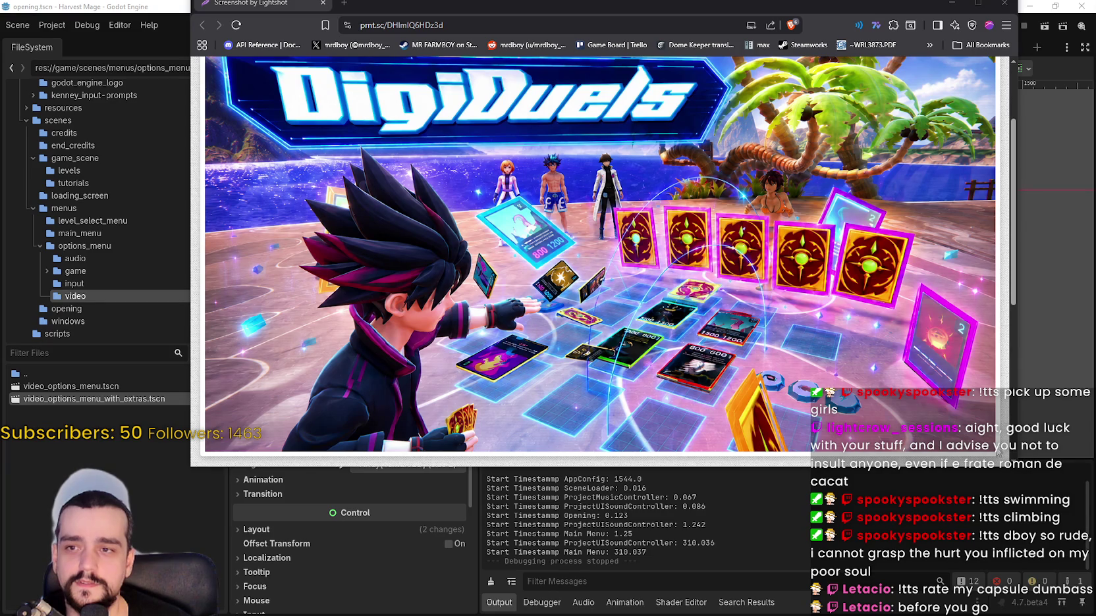
- Toggle the DigiDuels screenshot to full size and make the browser window narrower
{"action": "left_click", "coordinate": [809, 364]}
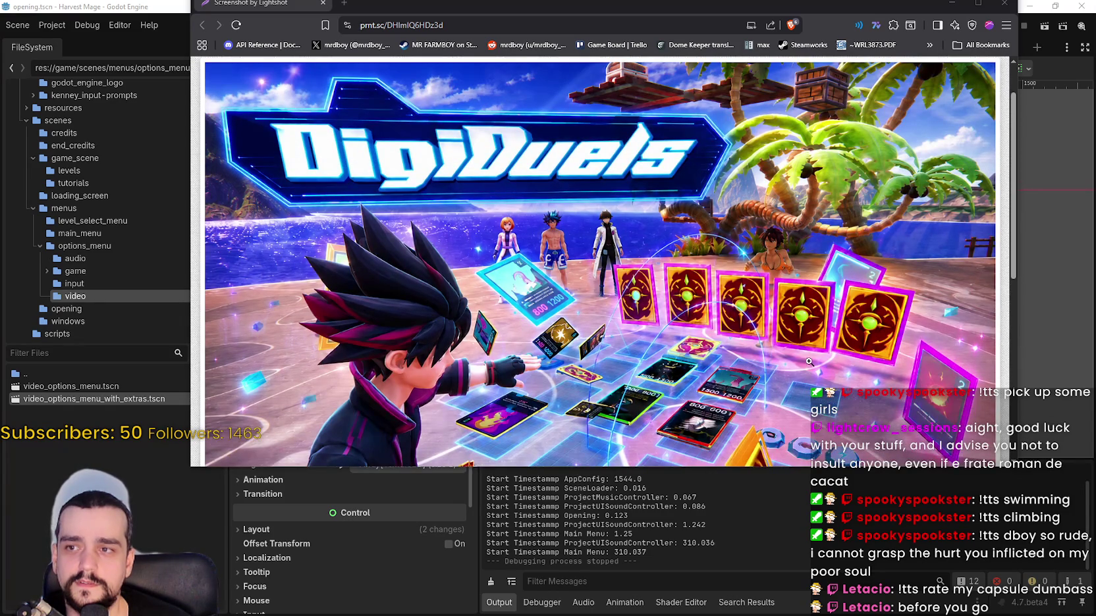
{"action": "left_click", "coordinate": [807, 361]}
{"action": "left_click", "coordinate": [666, 310]}
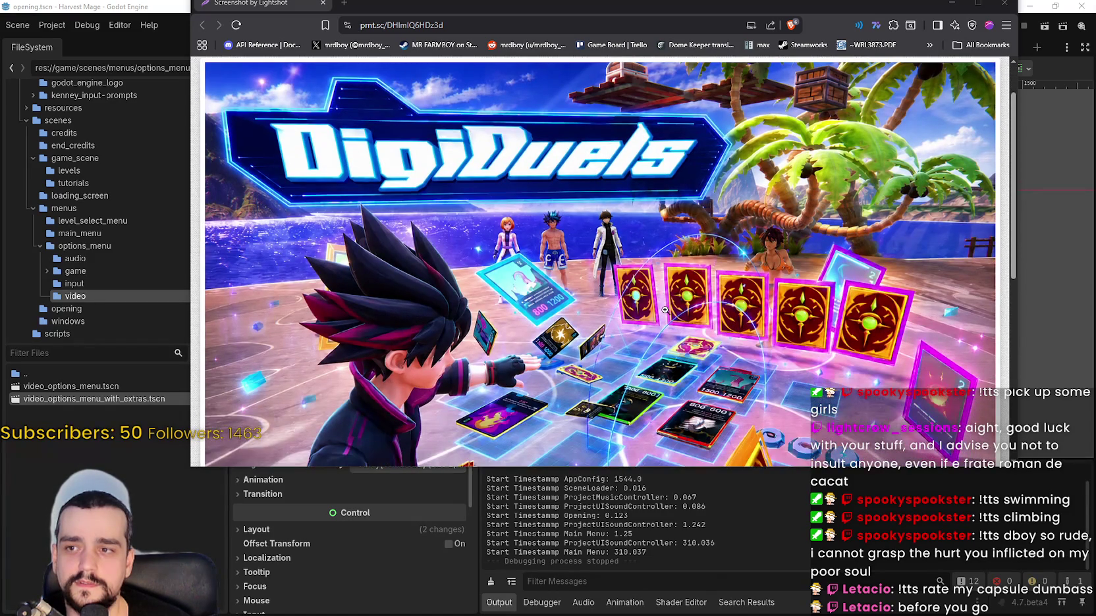
{"action": "scroll", "coordinate": [917, 375], "scroll_direction": "down", "scroll_amount": 2}
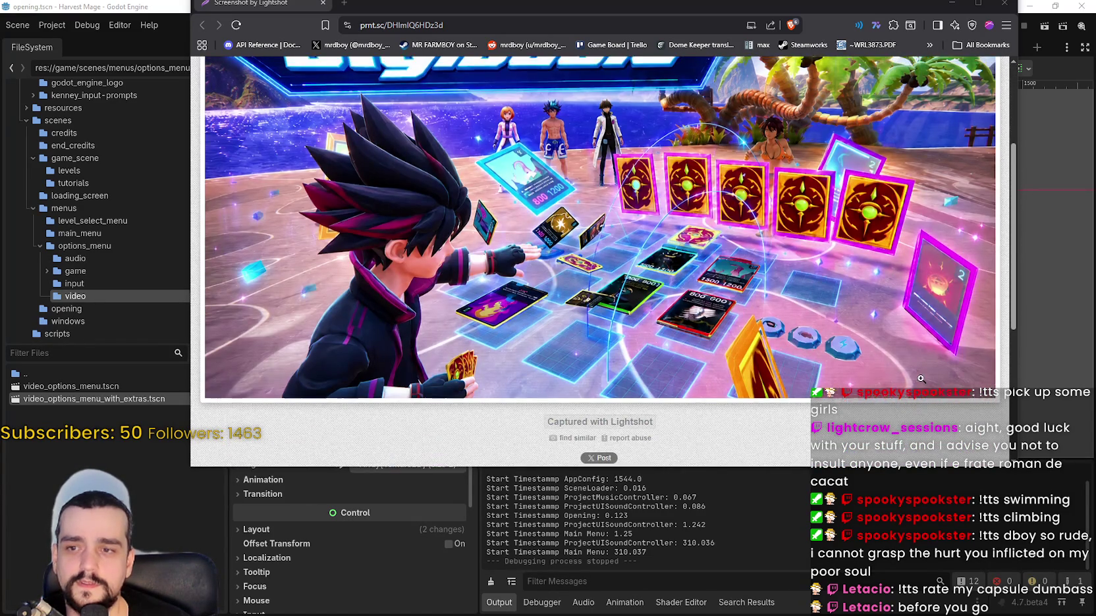
{"action": "scroll", "coordinate": [917, 374], "scroll_direction": "up", "scroll_amount": 1}
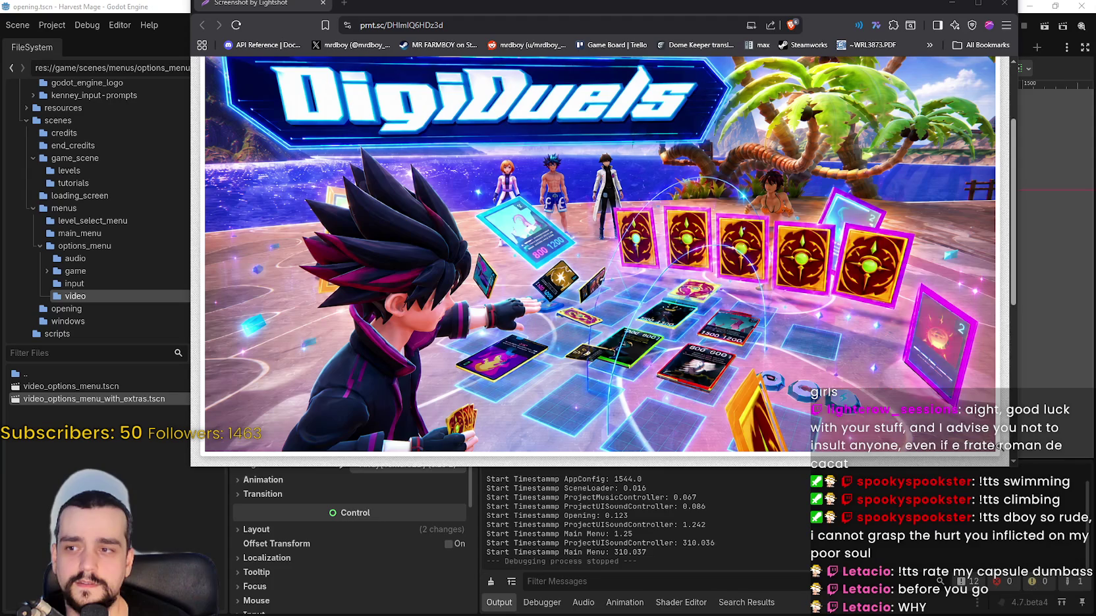
{"action": "left_click_drag", "start_coordinate": [1017, 471], "coordinate": [888, 498]}
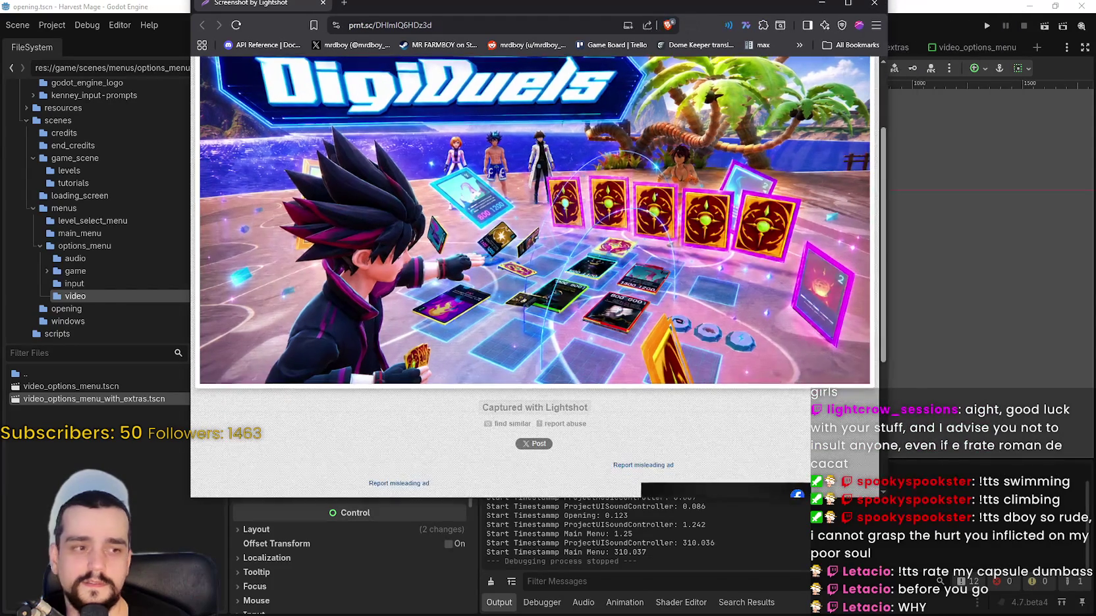
- Scroll the page and switch the screenshot between fit and full-size views, ending enlarged
{"action": "scroll", "coordinate": [708, 263], "scroll_direction": "up", "scroll_amount": 1}
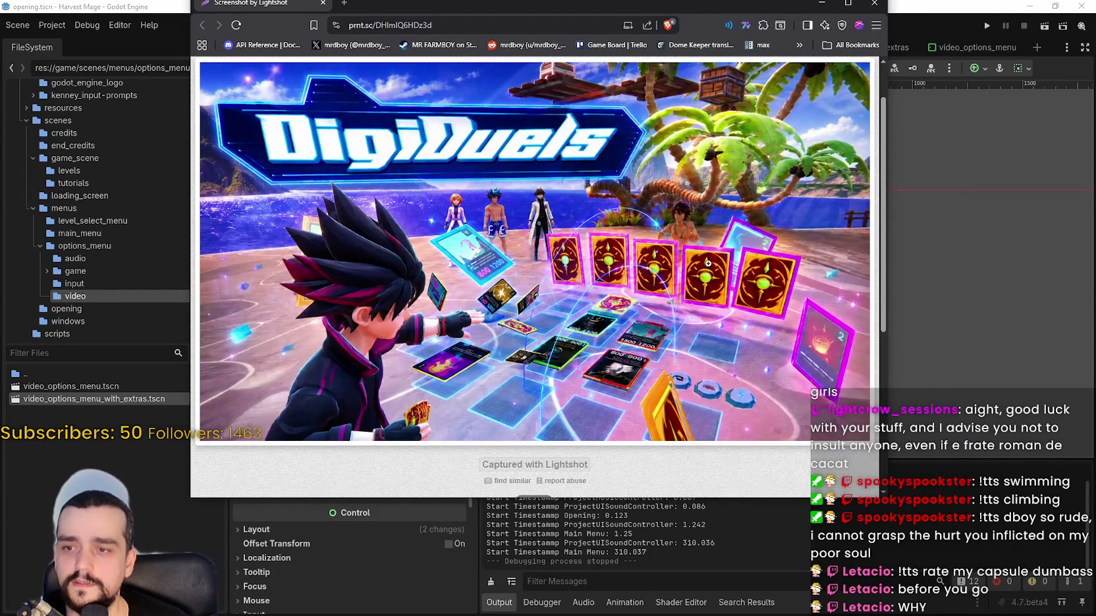
{"action": "scroll", "coordinate": [684, 255], "scroll_direction": "up", "scroll_amount": 2}
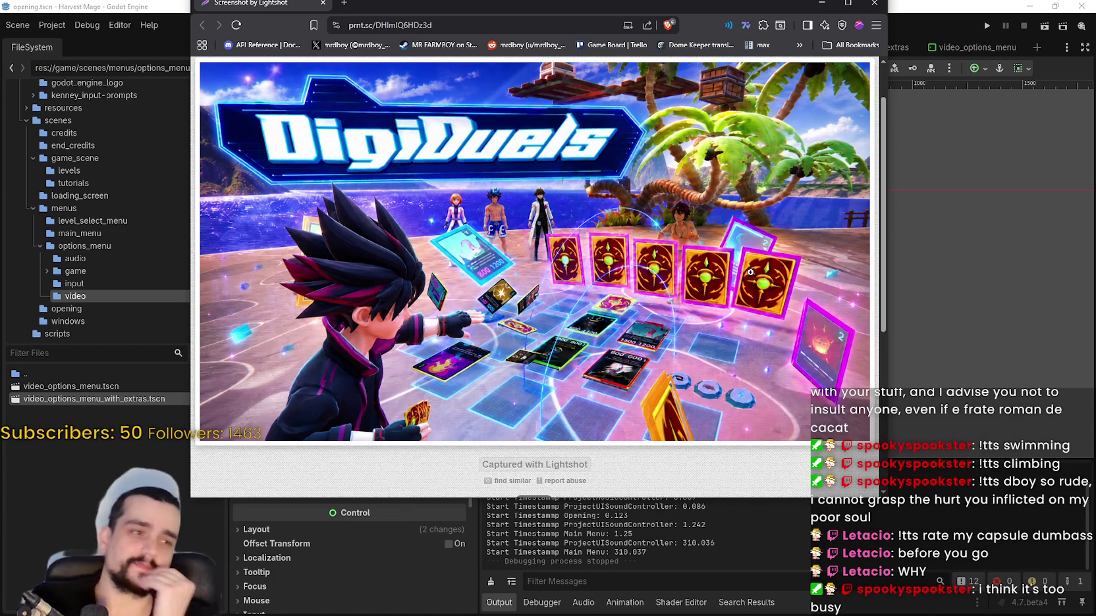
{"action": "scroll", "coordinate": [590, 326], "scroll_direction": "down", "scroll_amount": 1}
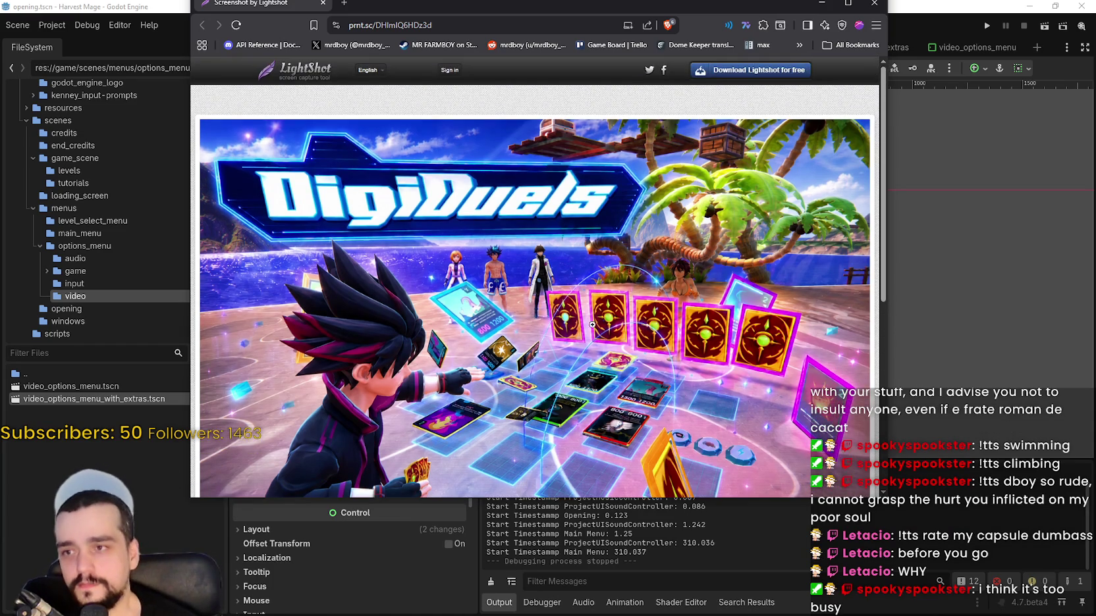
{"action": "scroll", "coordinate": [593, 297], "scroll_direction": "up", "scroll_amount": 1}
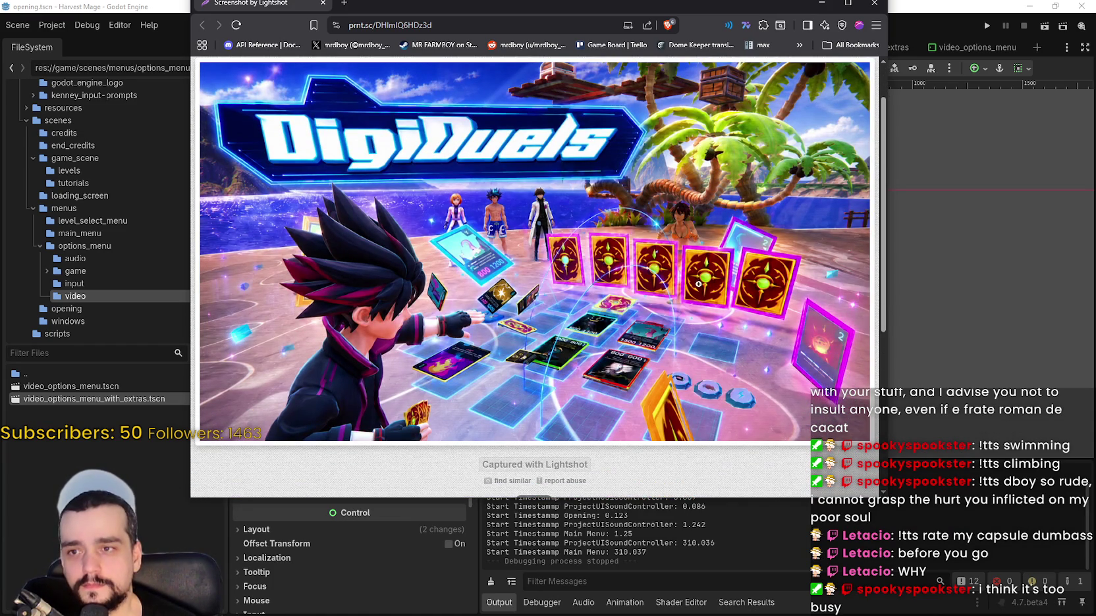
{"action": "left_click", "coordinate": [656, 254]}
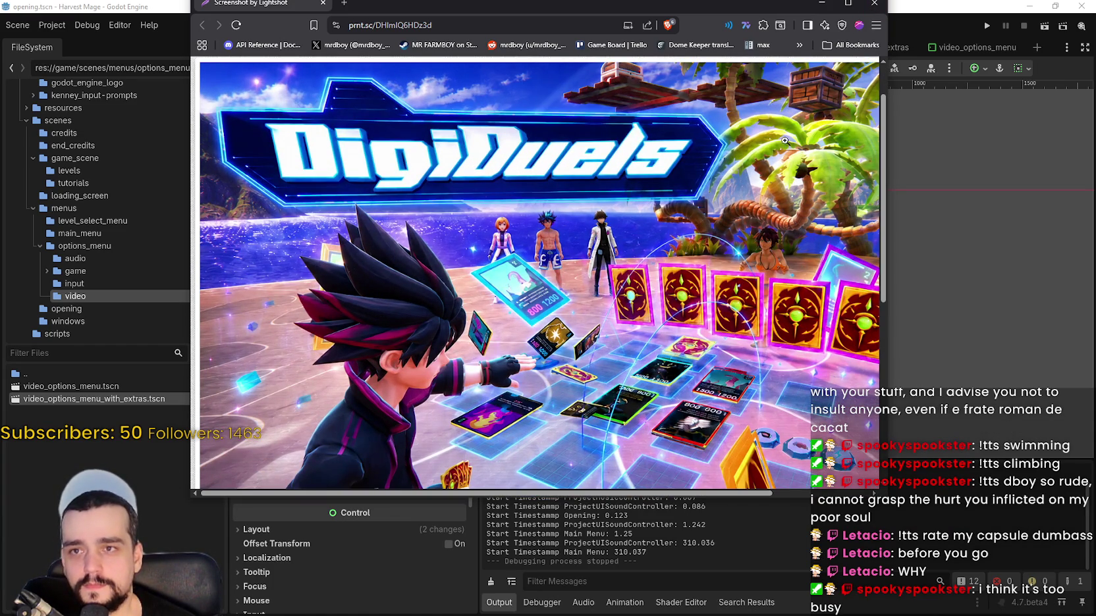
{"action": "left_click", "coordinate": [771, 216]}
{"action": "left_click", "coordinate": [774, 255]}
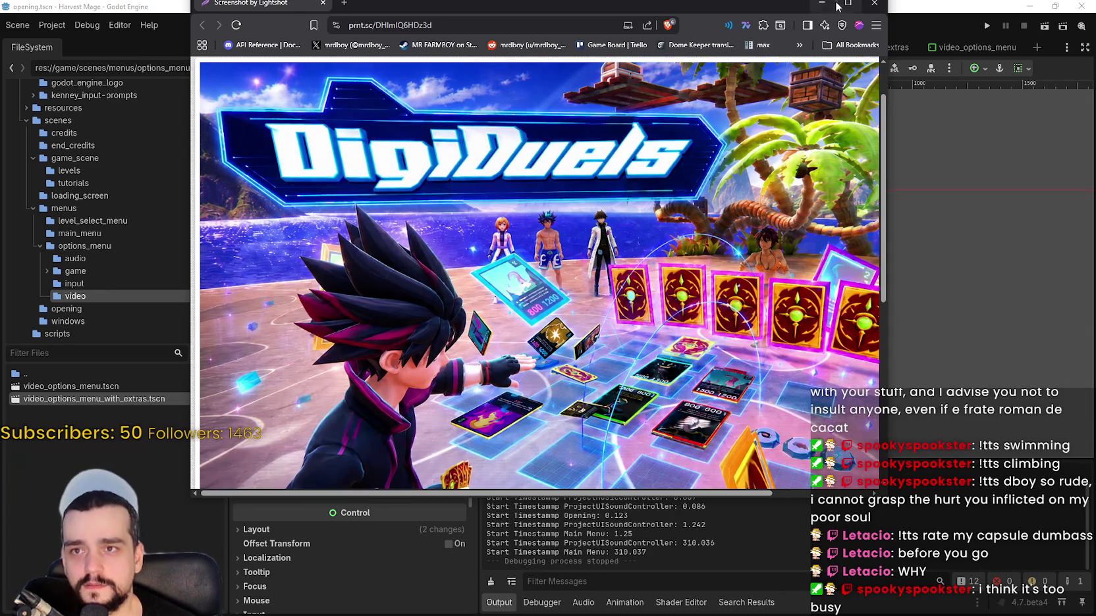
- Maximize the browser, zoom the page in four levels, and show the screenshot full size
{"action": "left_click", "coordinate": [848, 4]}
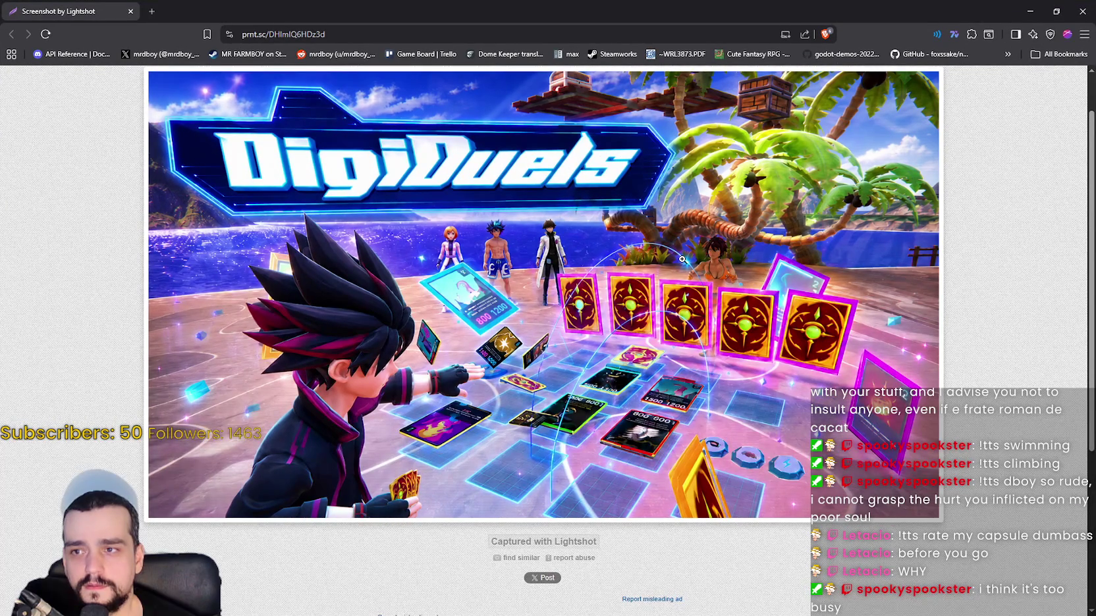
{"action": "left_click", "coordinate": [1084, 33]}
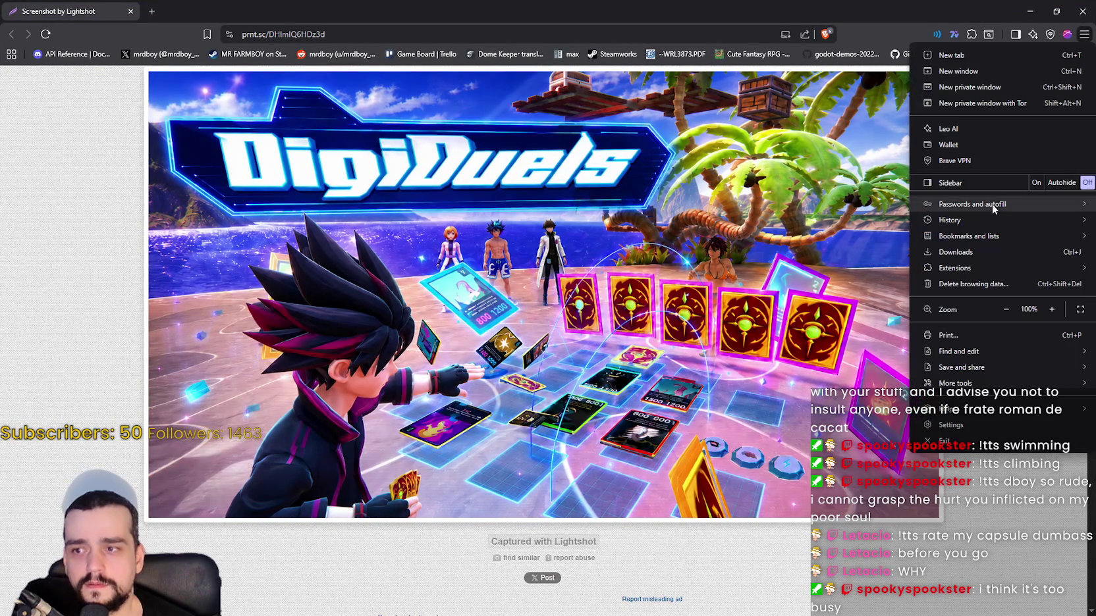
{"action": "left_click", "coordinate": [1051, 309]}
{"action": "left_click", "coordinate": [1052, 309]}
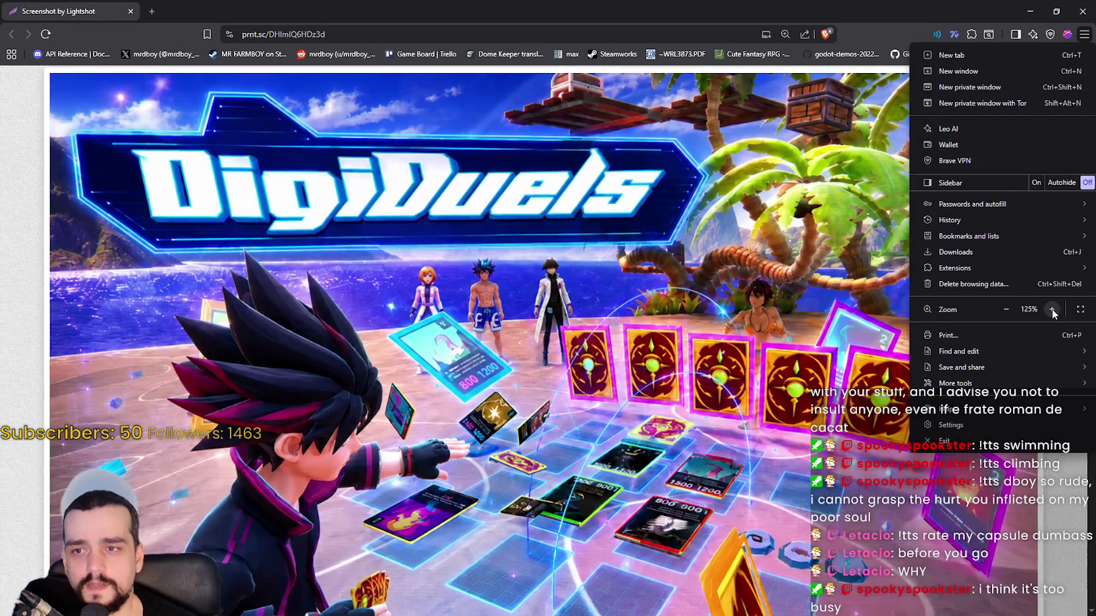
{"action": "left_click", "coordinate": [1052, 308]}
{"action": "left_click", "coordinate": [1052, 309]}
{"action": "left_click", "coordinate": [1052, 309]}
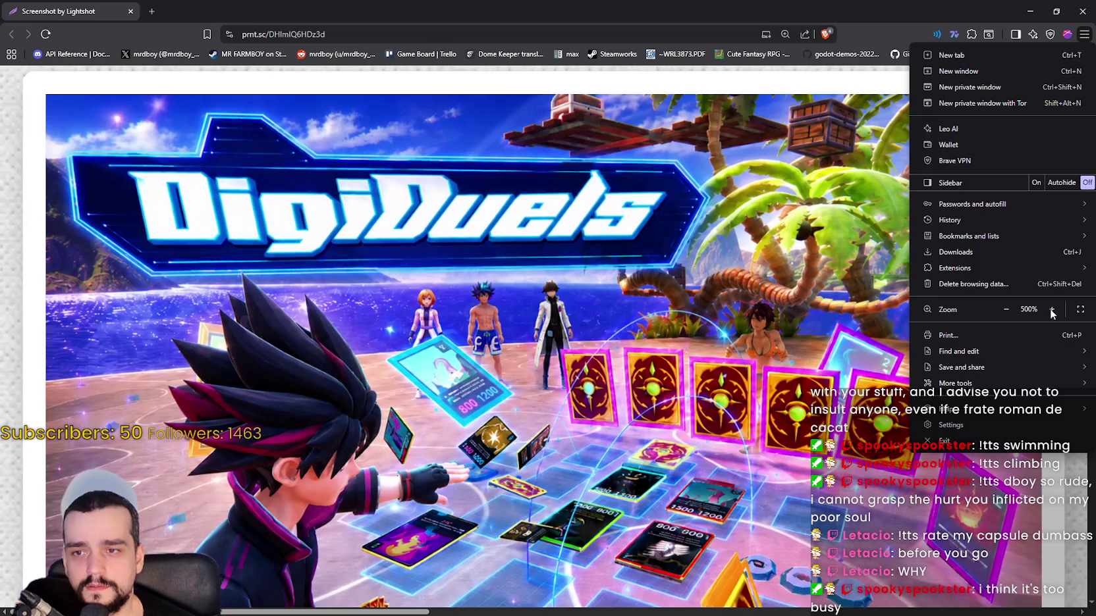
{"action": "left_click", "coordinate": [574, 380]}
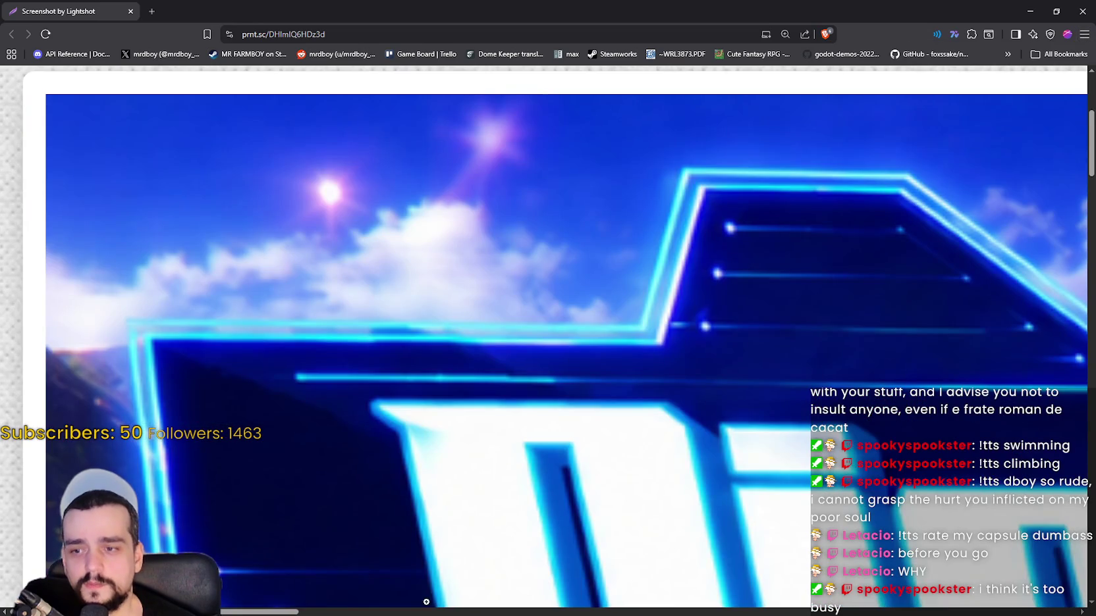
- Pan across the enlarged DigiDuels screenshot with the scrollbars and scroll wheel
{"action": "left_click_drag", "start_coordinate": [298, 612], "coordinate": [1014, 578]}
{"action": "scroll", "coordinate": [751, 462], "scroll_direction": "down", "scroll_amount": 10}
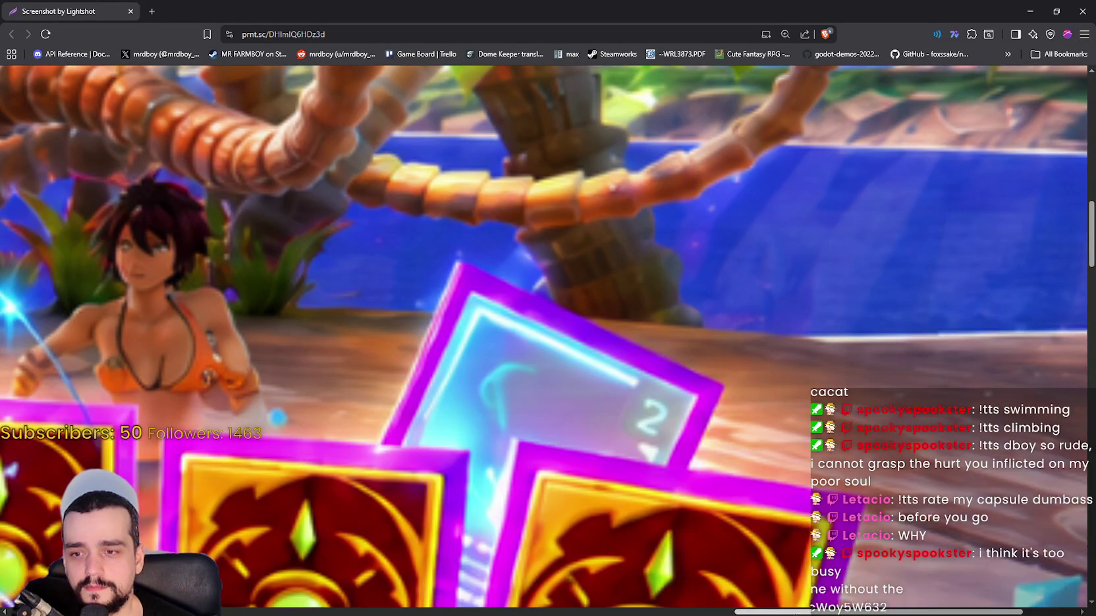
{"action": "mouse_move", "coordinate": [795, 611]}
{"action": "left_mouse_down"}
{"action": "mouse_move", "coordinate": [662, 613]}
{"action": "mouse_move", "coordinate": [680, 613]}
{"action": "left_mouse_up"}
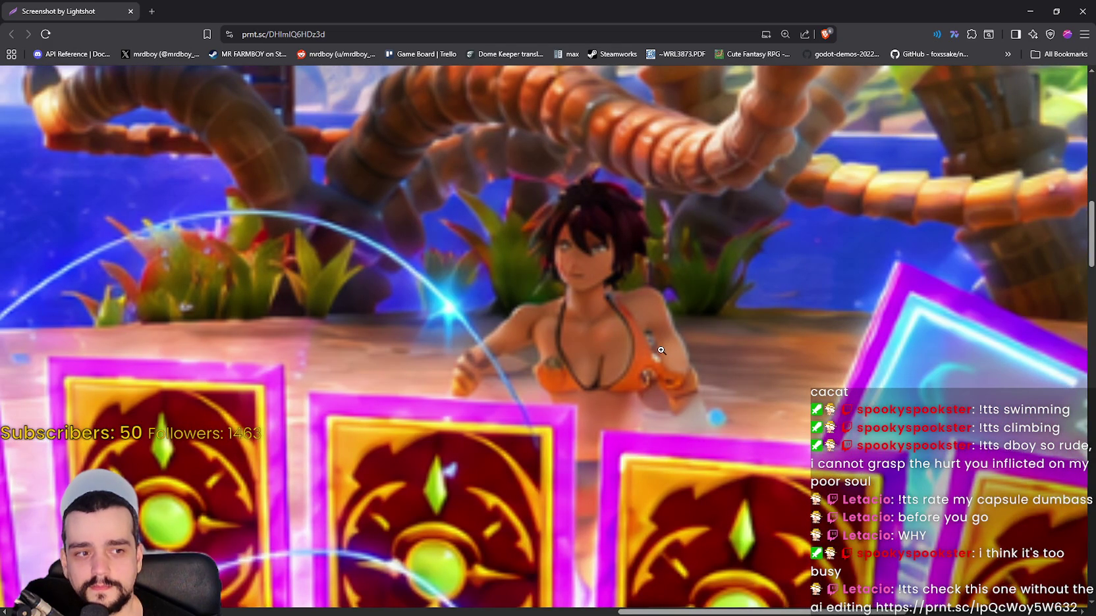
{"action": "scroll", "coordinate": [623, 321], "scroll_direction": "down", "scroll_amount": 6}
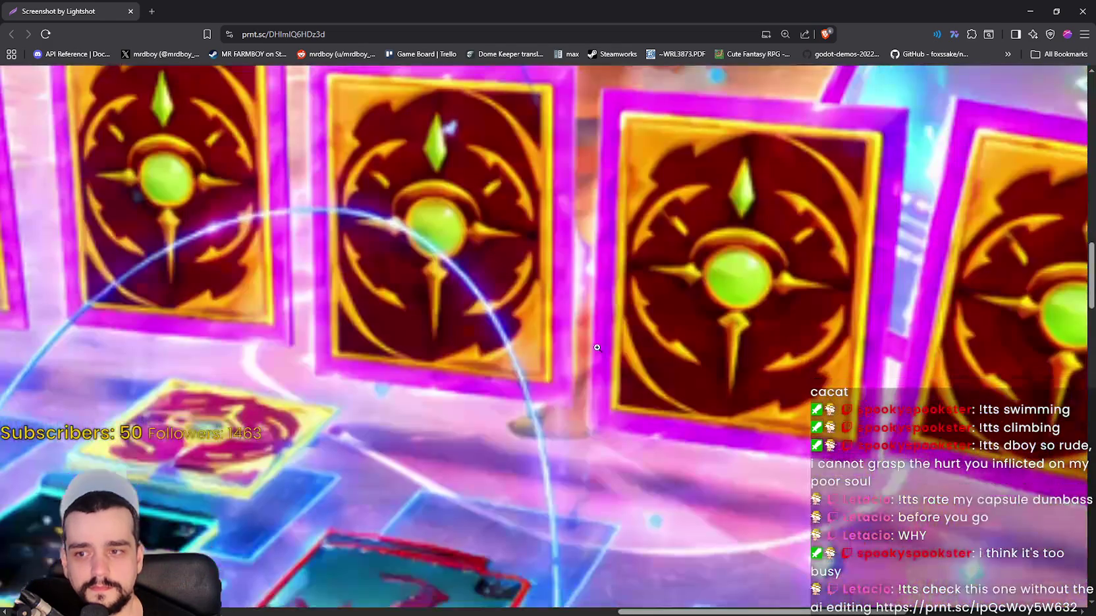
{"action": "scroll", "coordinate": [586, 381], "scroll_direction": "up", "scroll_amount": 3}
{"action": "scroll", "coordinate": [586, 381], "scroll_direction": "up", "scroll_amount": 3}
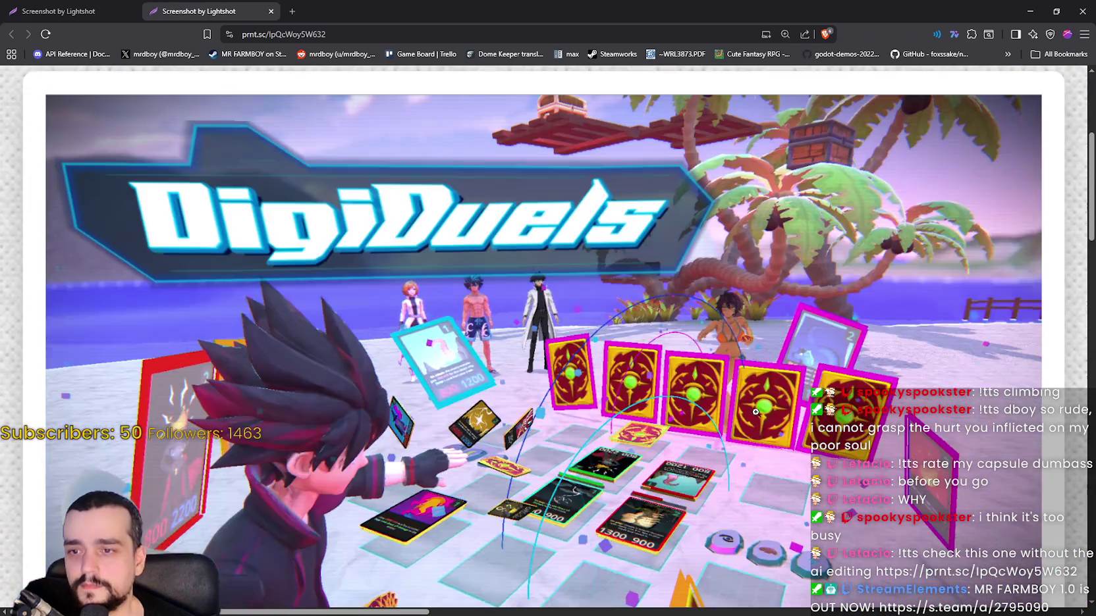
- Open the prnt.sc/IpQcWoy5W632 screenshot in a new tab and pan across it
{"action": "left_click", "coordinate": [725, 341]}
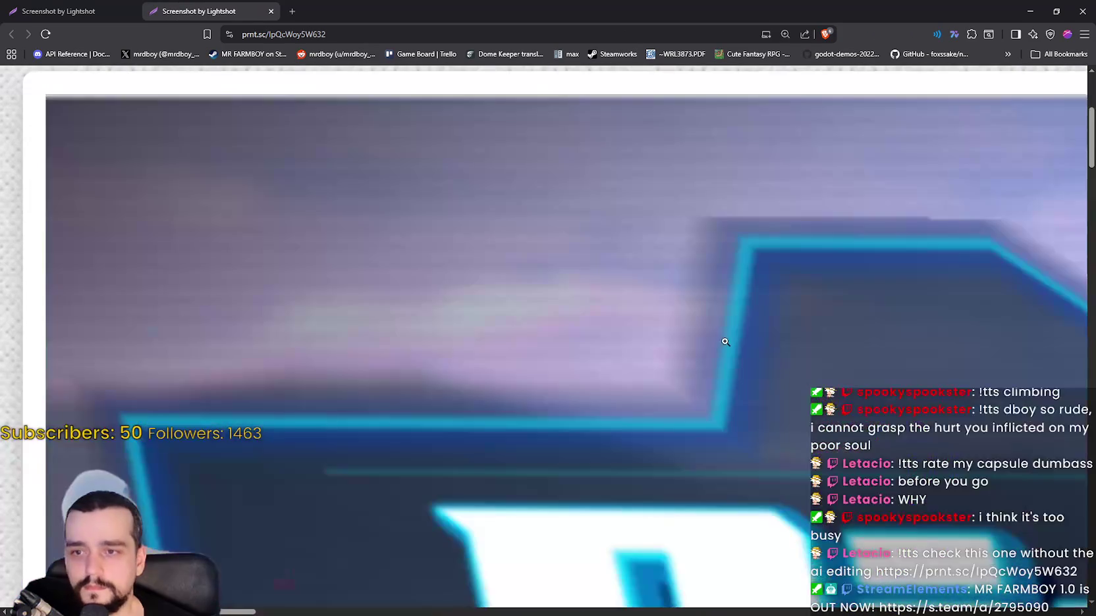
{"action": "scroll", "coordinate": [744, 428], "scroll_direction": "down", "scroll_amount": 3}
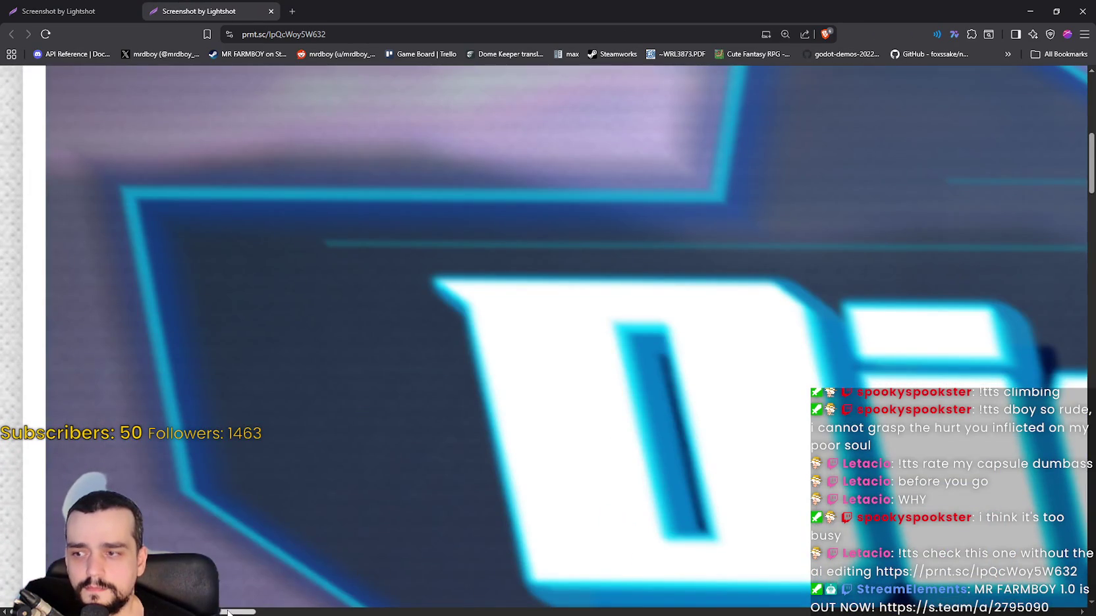
{"action": "left_click_drag", "start_coordinate": [227, 612], "coordinate": [563, 611]}
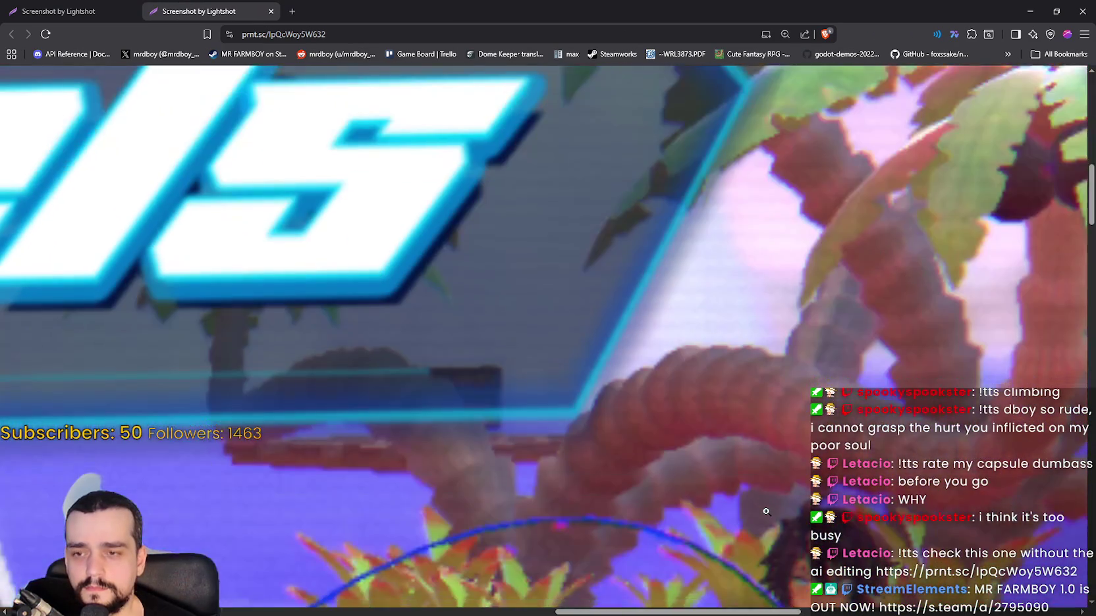
{"action": "scroll", "coordinate": [766, 511], "scroll_direction": "down", "scroll_amount": 4}
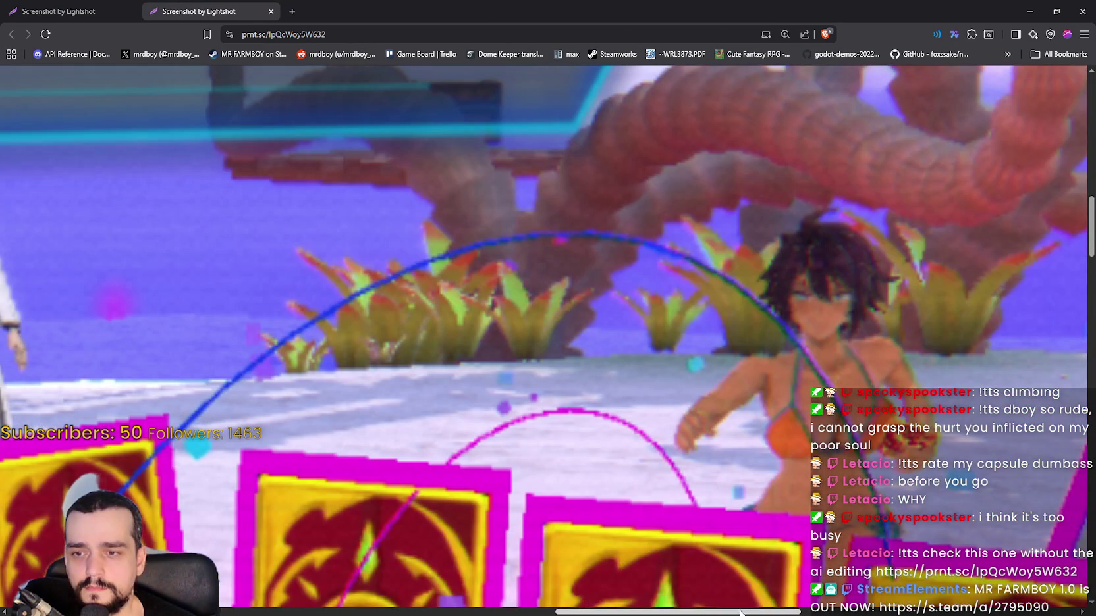
{"action": "left_click_drag", "start_coordinate": [740, 612], "coordinate": [815, 612]}
- Flip repeatedly between the two Lightshot tabs to compare, finishing on the first, sharper screenshot
{"action": "left_click", "coordinate": [76, 5]}
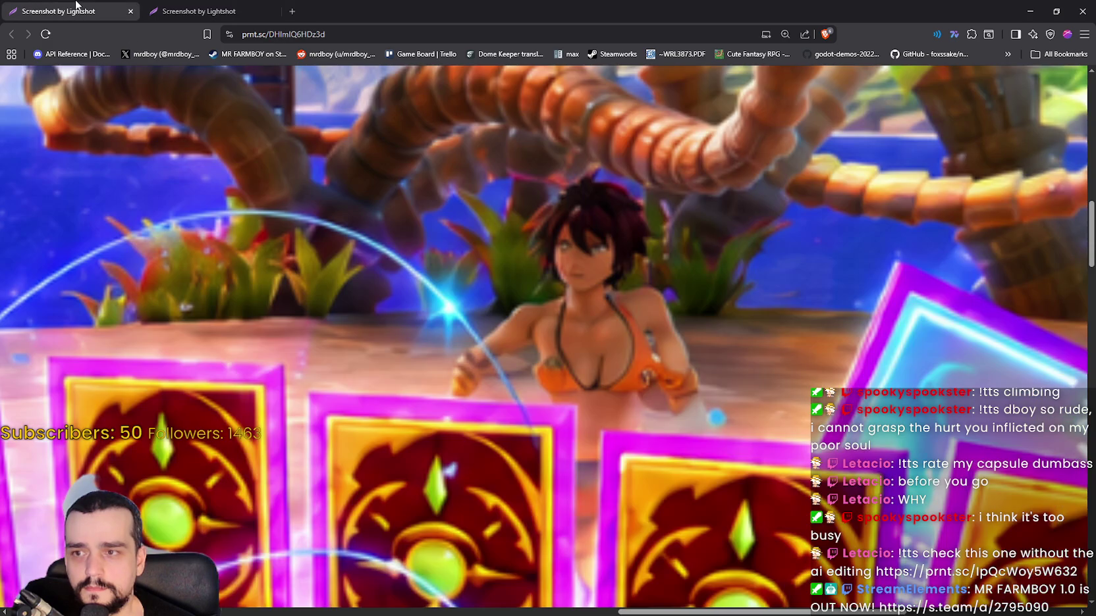
{"action": "left_click", "coordinate": [197, 5]}
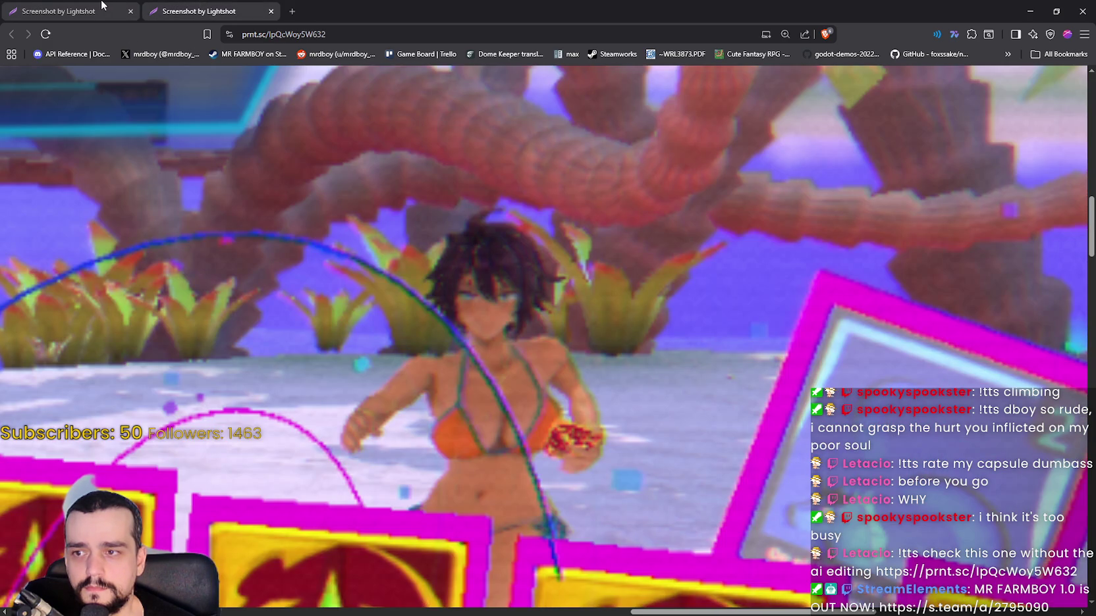
{"action": "left_click", "coordinate": [104, 4]}
{"action": "left_click", "coordinate": [202, 5]}
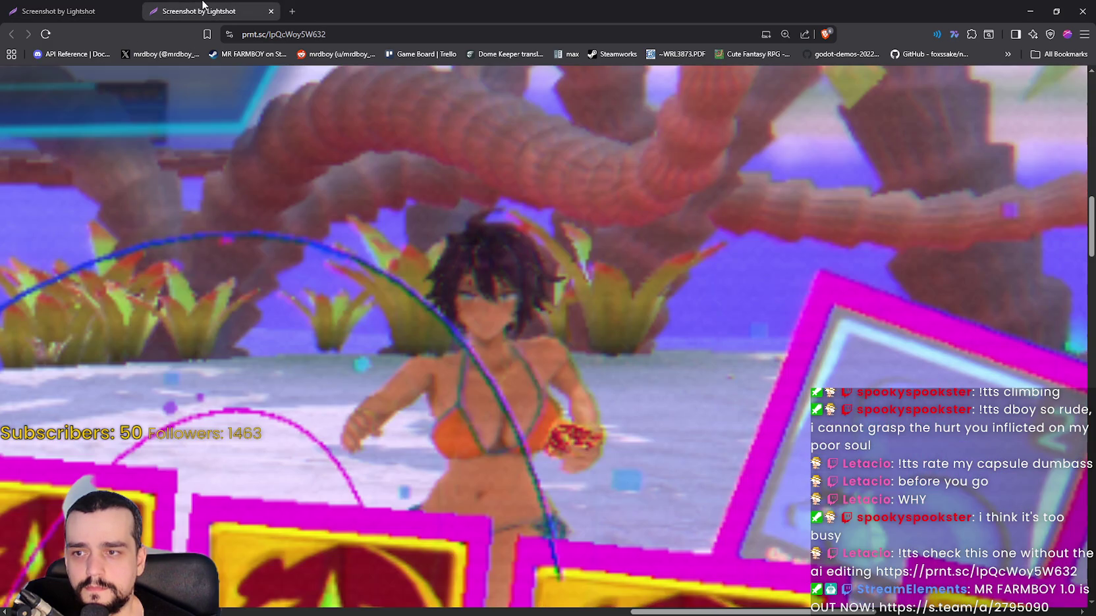
{"action": "left_click", "coordinate": [109, 4]}
{"action": "left_click", "coordinate": [160, 5]}
{"action": "left_click", "coordinate": [108, 4]}
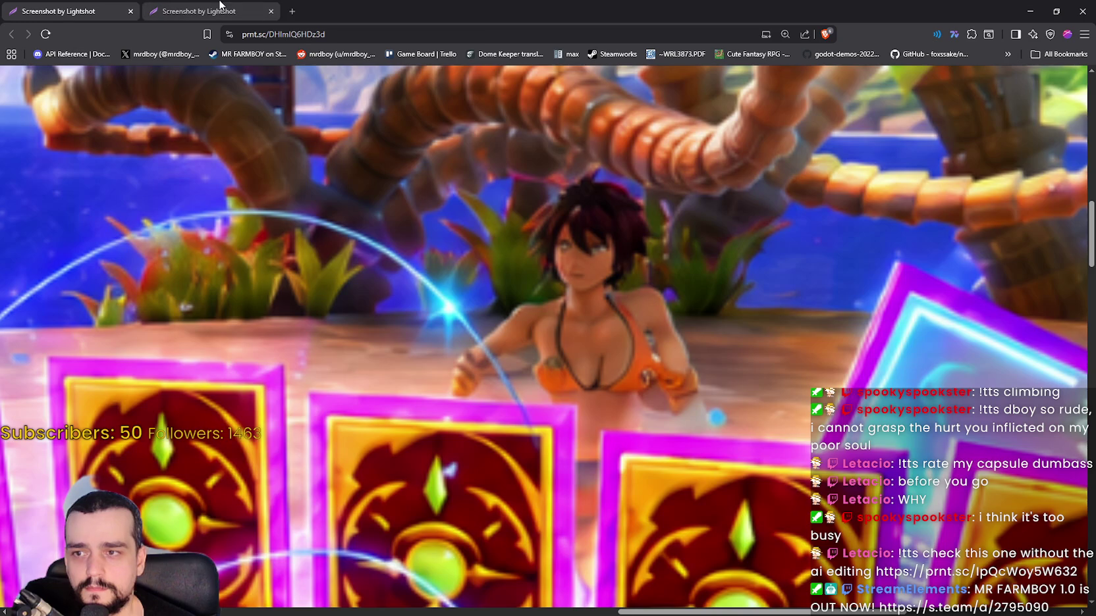
{"action": "left_click", "coordinate": [197, 5]}
{"action": "left_click", "coordinate": [109, 5]}
{"action": "left_click", "coordinate": [204, 4]}
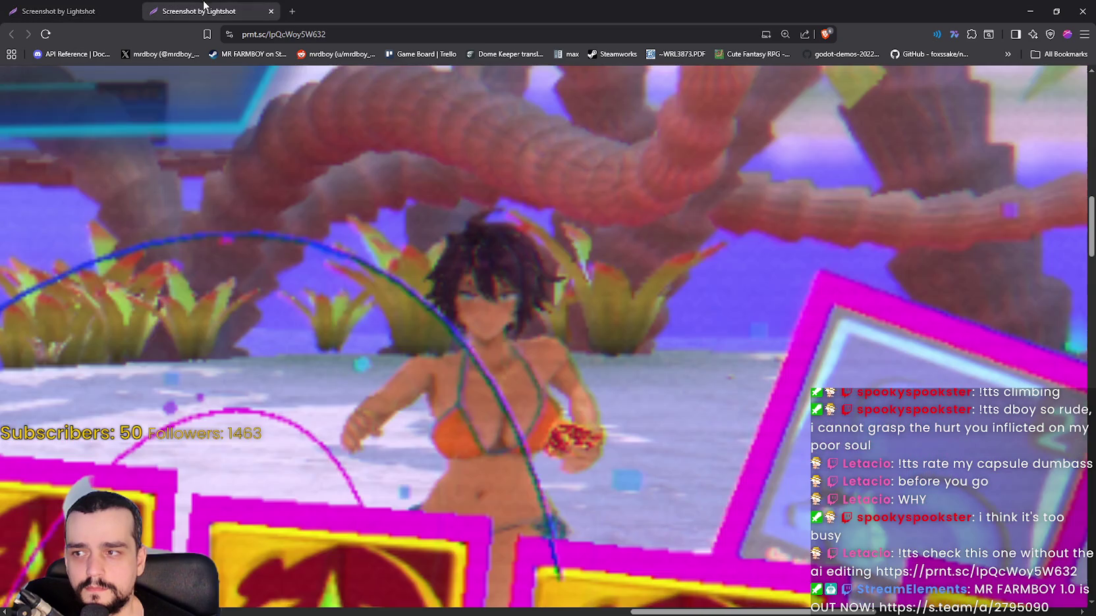
{"action": "left_click", "coordinate": [117, 5]}
{"action": "left_click", "coordinate": [212, 5]}
{"action": "left_click", "coordinate": [125, 5]}
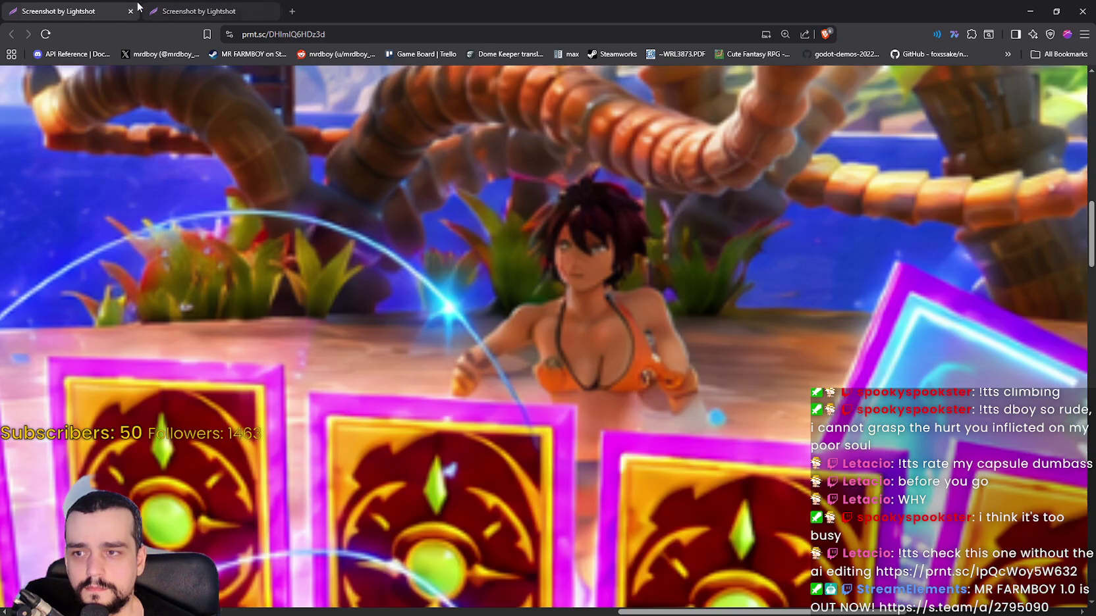
{"action": "left_click", "coordinate": [240, 5]}
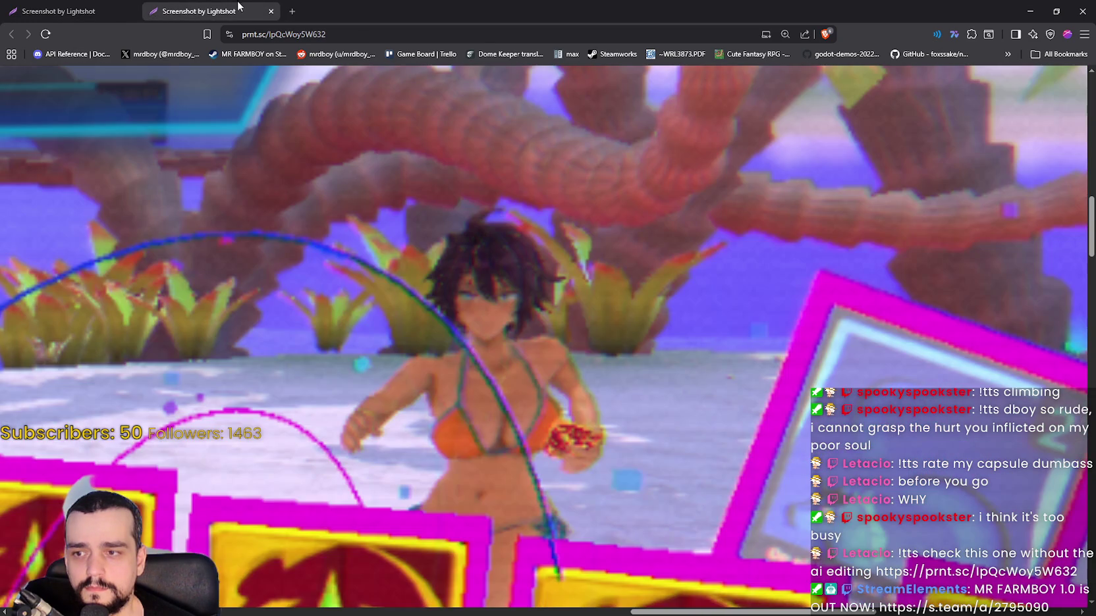
{"action": "left_click", "coordinate": [125, 5]}
{"action": "left_click", "coordinate": [198, 7]}
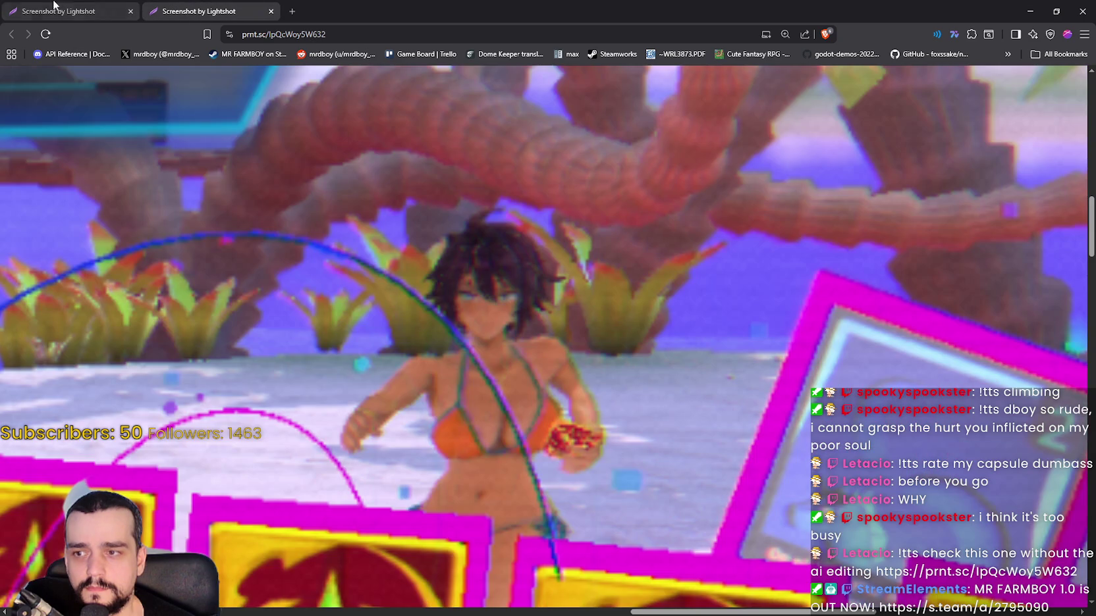
{"action": "left_click", "coordinate": [69, 6]}
{"action": "left_click", "coordinate": [192, 6]}
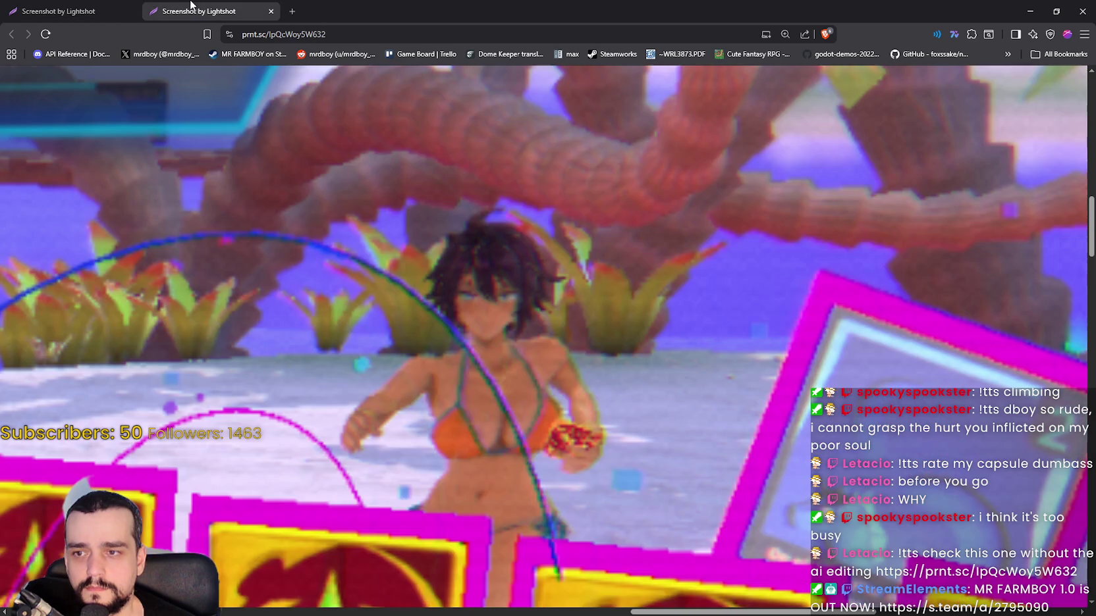
{"action": "left_click", "coordinate": [86, 16]}
{"action": "left_click", "coordinate": [184, 7]}
{"action": "left_click", "coordinate": [125, 6]}
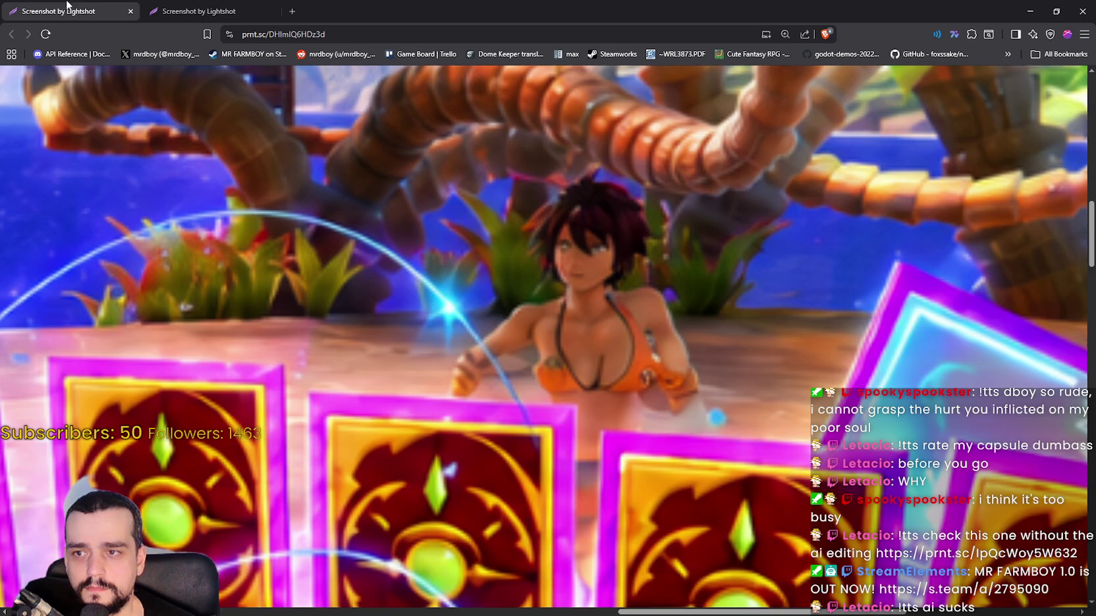
{"action": "left_click", "coordinate": [185, 8]}
{"action": "left_click", "coordinate": [90, 6]}
- Scroll over the first screenshot, then close its tab
{"action": "scroll", "coordinate": [553, 395], "scroll_direction": "down", "scroll_amount": 5}
{"action": "scroll", "coordinate": [691, 443], "scroll_direction": "down", "scroll_amount": 8}
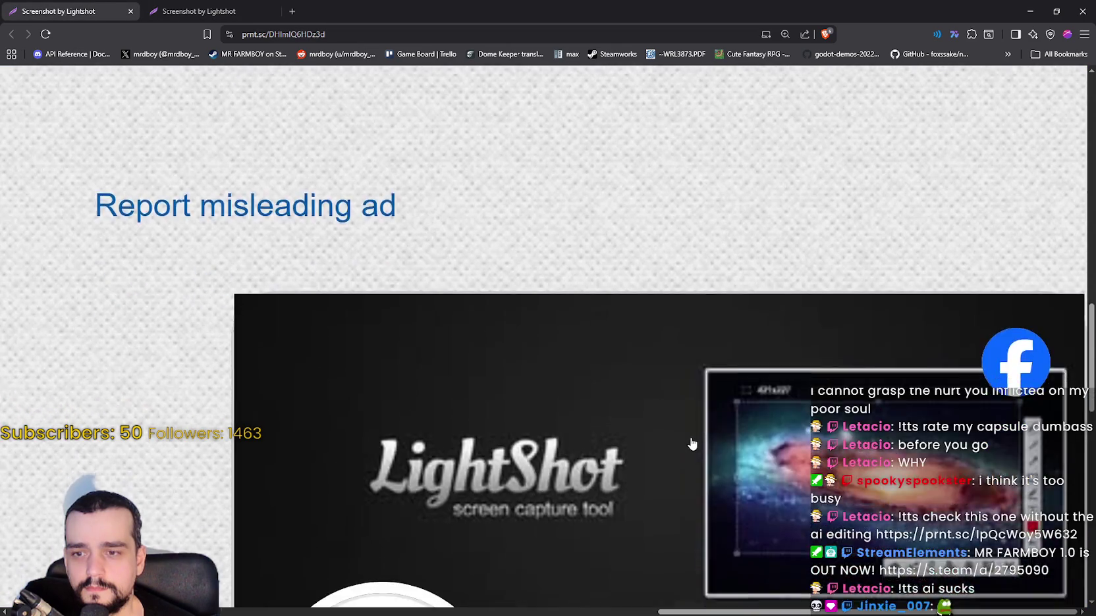
{"action": "scroll", "coordinate": [688, 443], "scroll_direction": "up", "scroll_amount": 3}
{"action": "scroll", "coordinate": [686, 441], "scroll_direction": "up", "scroll_amount": 10}
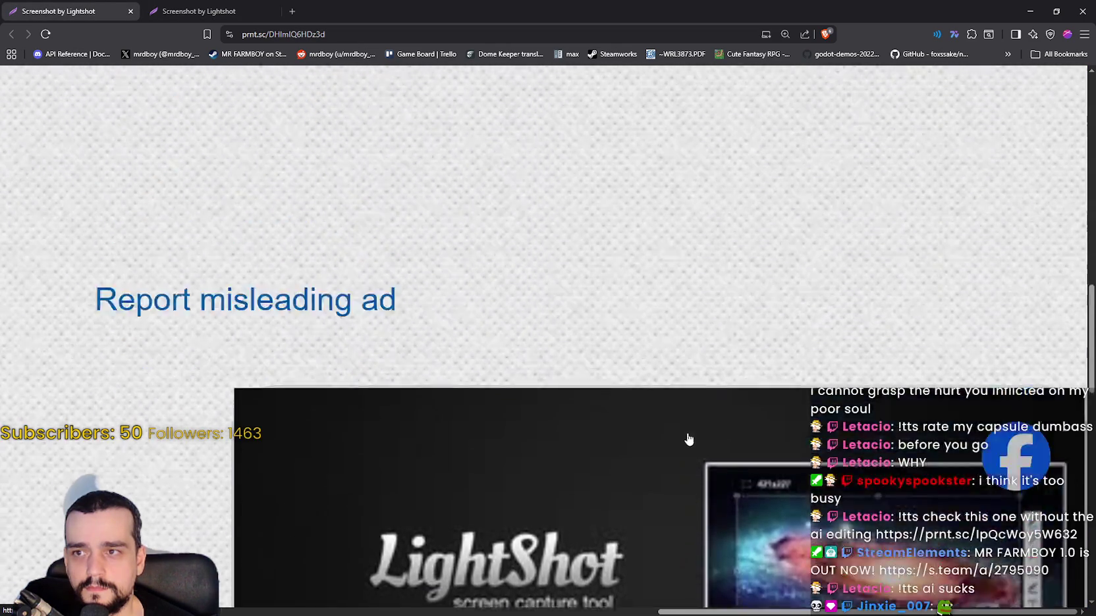
{"action": "scroll", "coordinate": [685, 434], "scroll_direction": "up", "scroll_amount": 2}
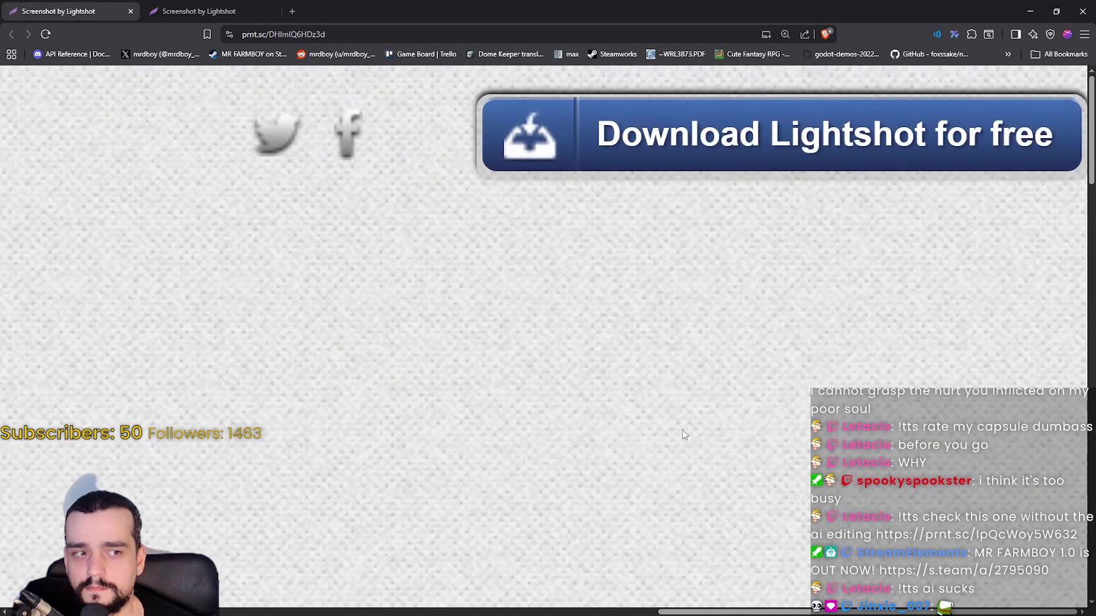
{"action": "scroll", "coordinate": [679, 434], "scroll_direction": "down", "scroll_amount": 2}
{"action": "left_click", "coordinate": [270, 11]}
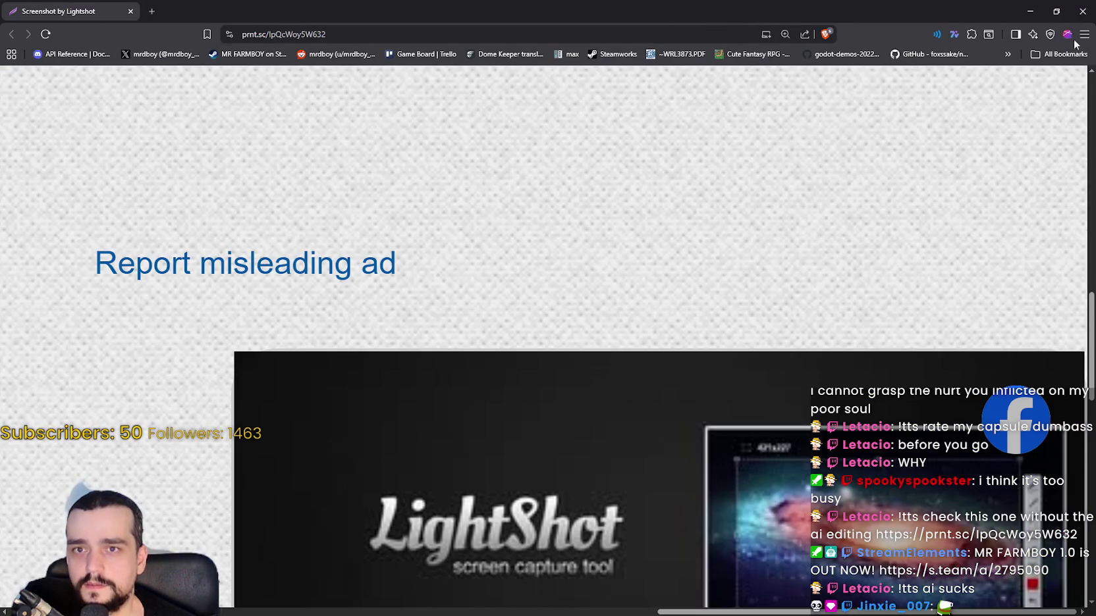
- Reduce Brave's page zoom back to 100% and scroll over the remaining screenshot
{"action": "left_click", "coordinate": [1084, 33]}
{"action": "left_click", "coordinate": [1007, 310]}
{"action": "left_click", "coordinate": [1006, 310]}
{"action": "left_click", "coordinate": [1006, 310]}
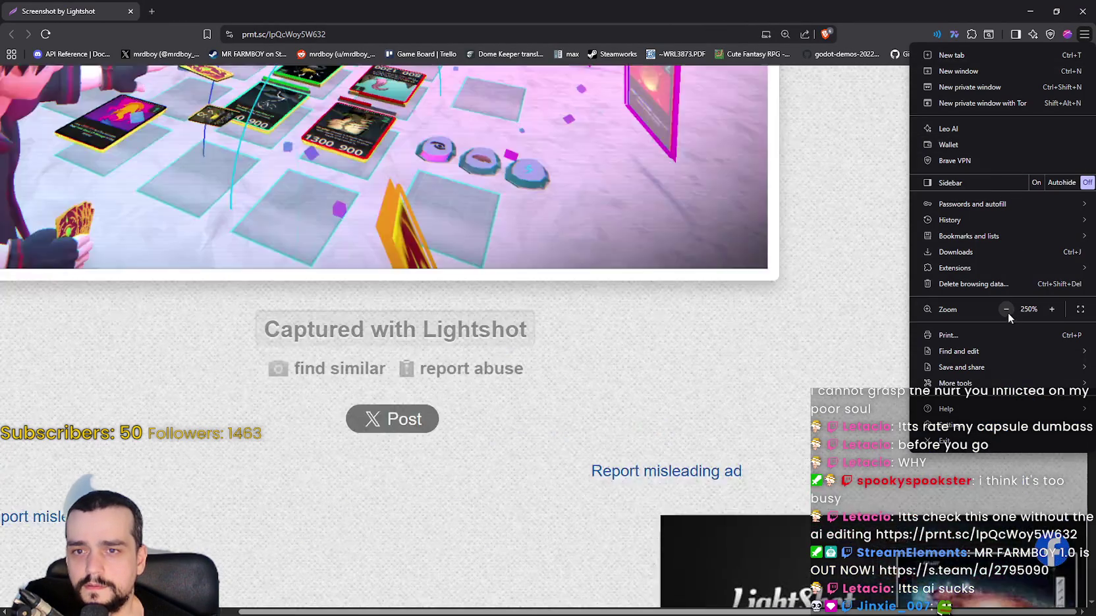
{"action": "left_click", "coordinate": [1006, 310]}
{"action": "left_click", "coordinate": [1006, 311]}
{"action": "left_click", "coordinate": [1006, 311]}
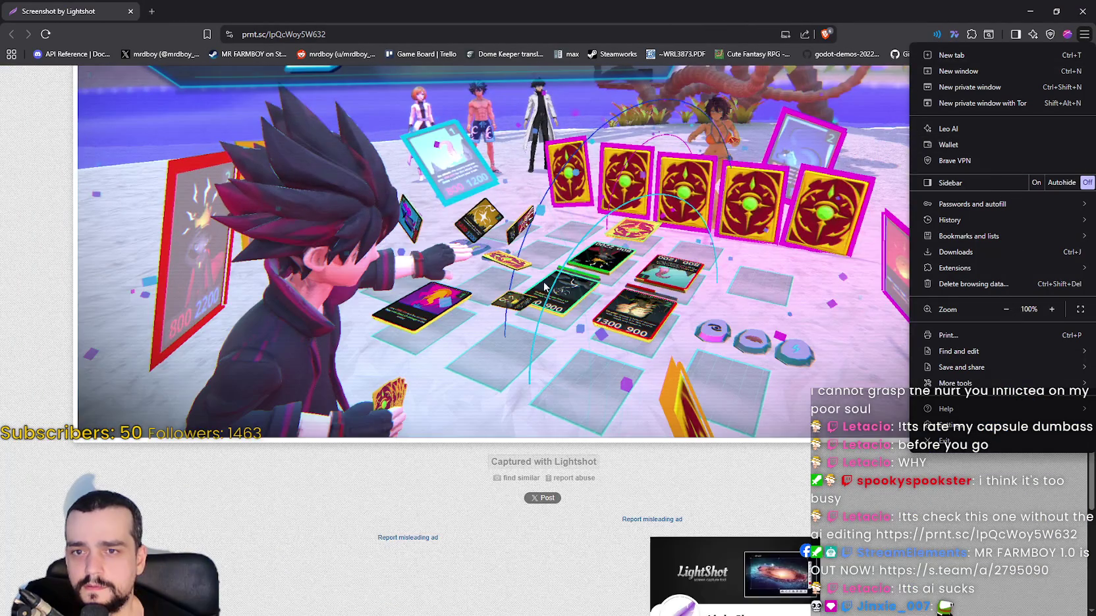
{"action": "key", "text": "Escape"}
{"action": "scroll", "coordinate": [631, 337], "scroll_direction": "up", "scroll_amount": 2}
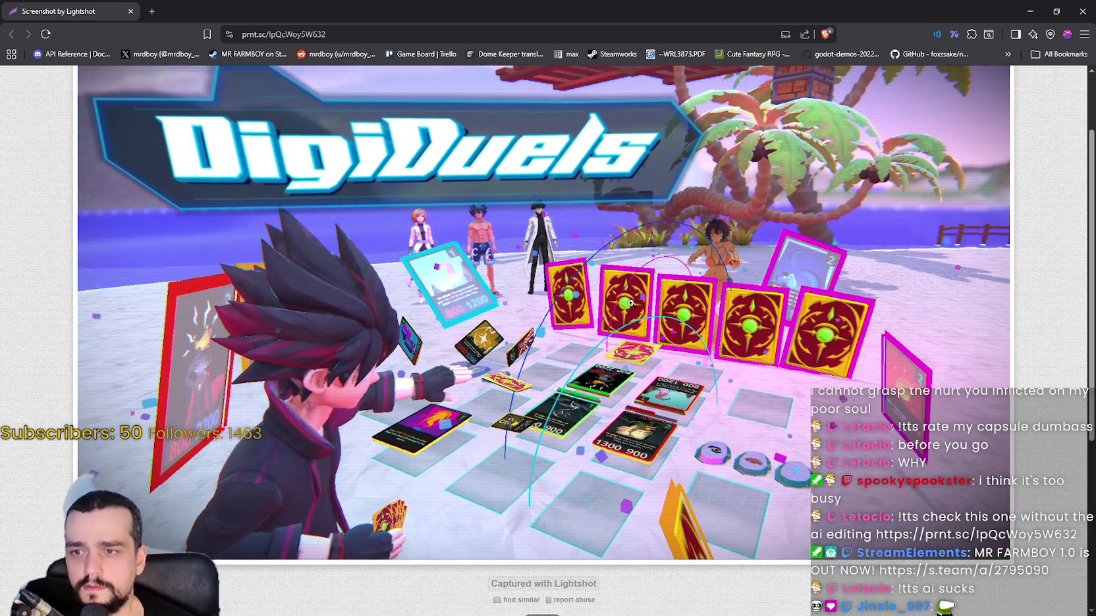
{"action": "scroll", "coordinate": [631, 337], "scroll_direction": "up", "scroll_amount": 2}
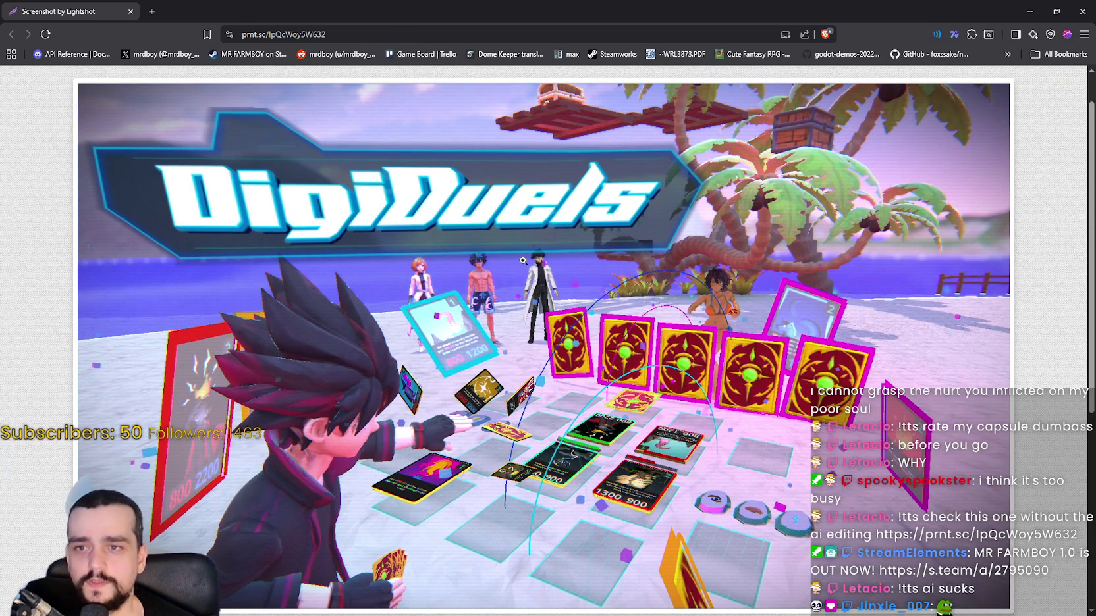
{"action": "scroll", "coordinate": [553, 266], "scroll_direction": "up", "scroll_amount": 1}
{"action": "scroll", "coordinate": [587, 271], "scroll_direction": "down", "scroll_amount": 1}
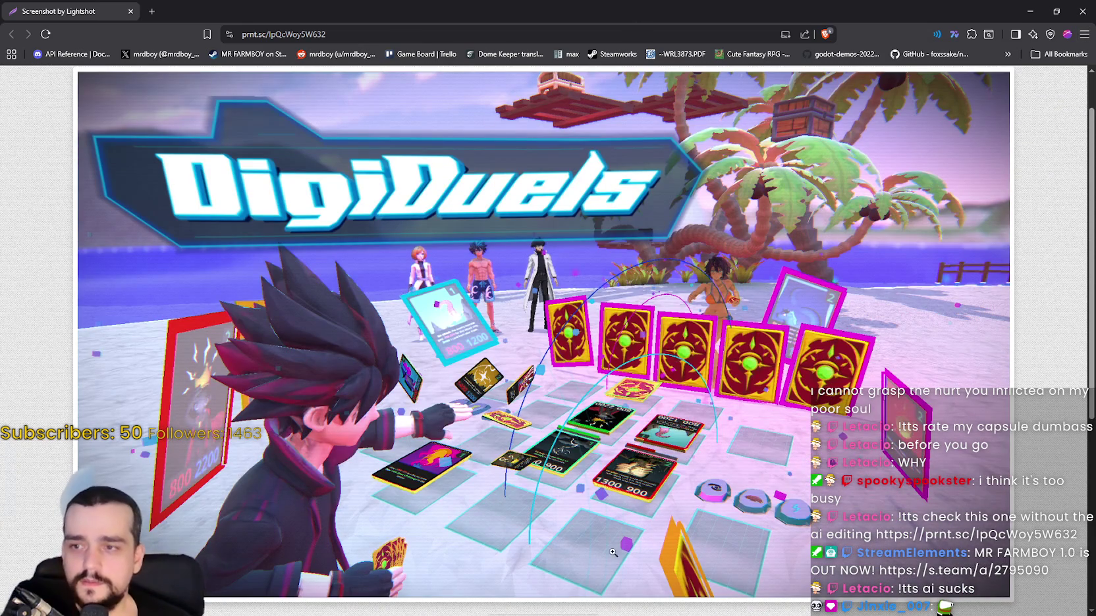
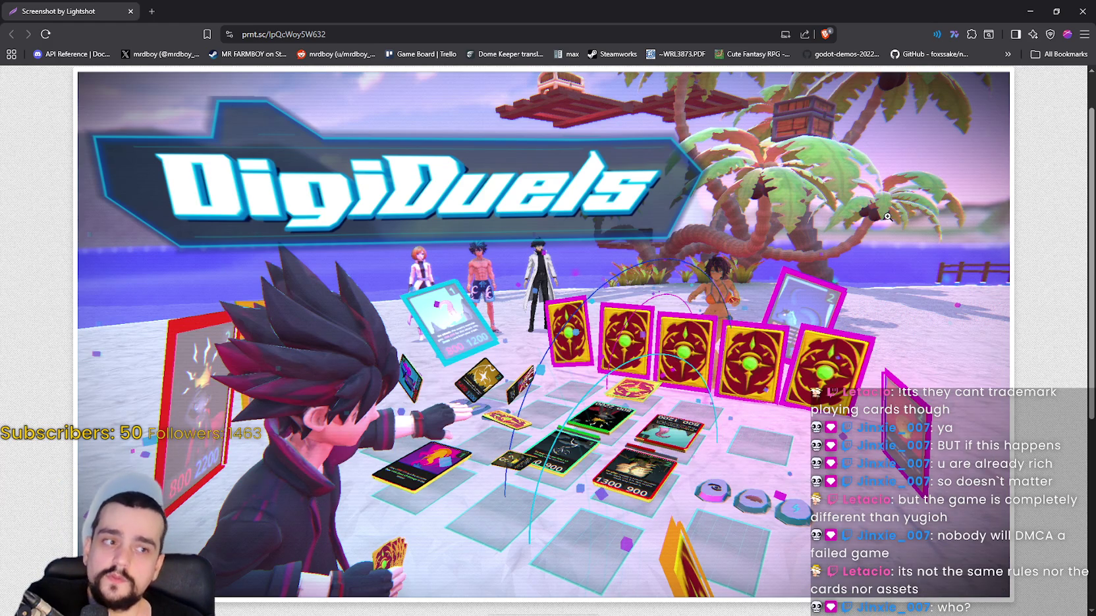
- Scroll through the DigiDuels screenshot on prnt.sc, then close the browser to return to Godot
{"action": "scroll", "coordinate": [720, 409], "scroll_direction": "down", "scroll_amount": 1}
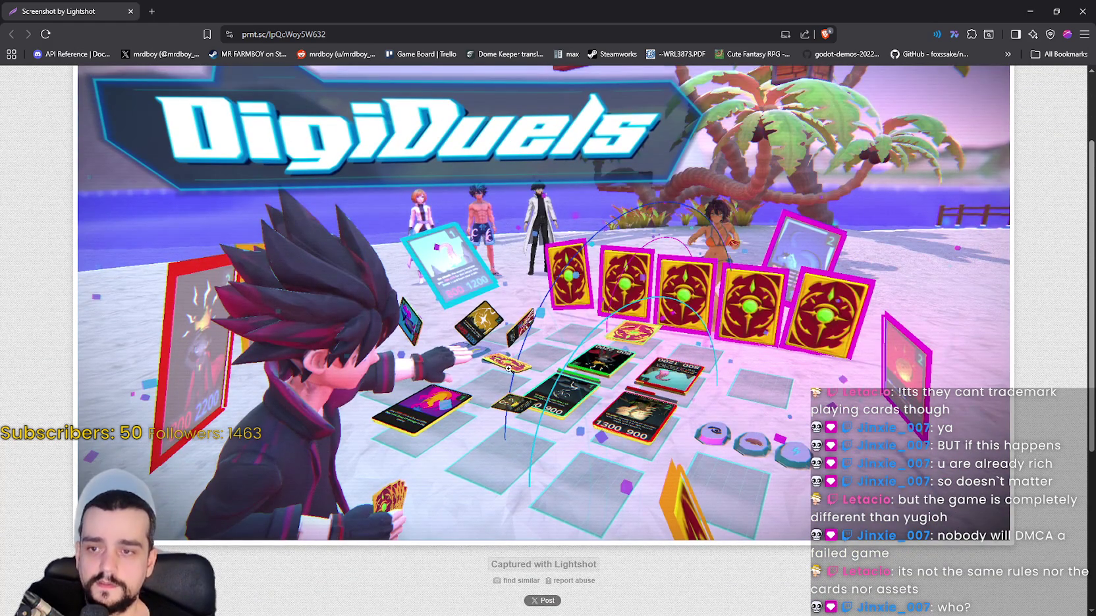
{"action": "scroll", "coordinate": [670, 246], "scroll_direction": "up", "scroll_amount": 2}
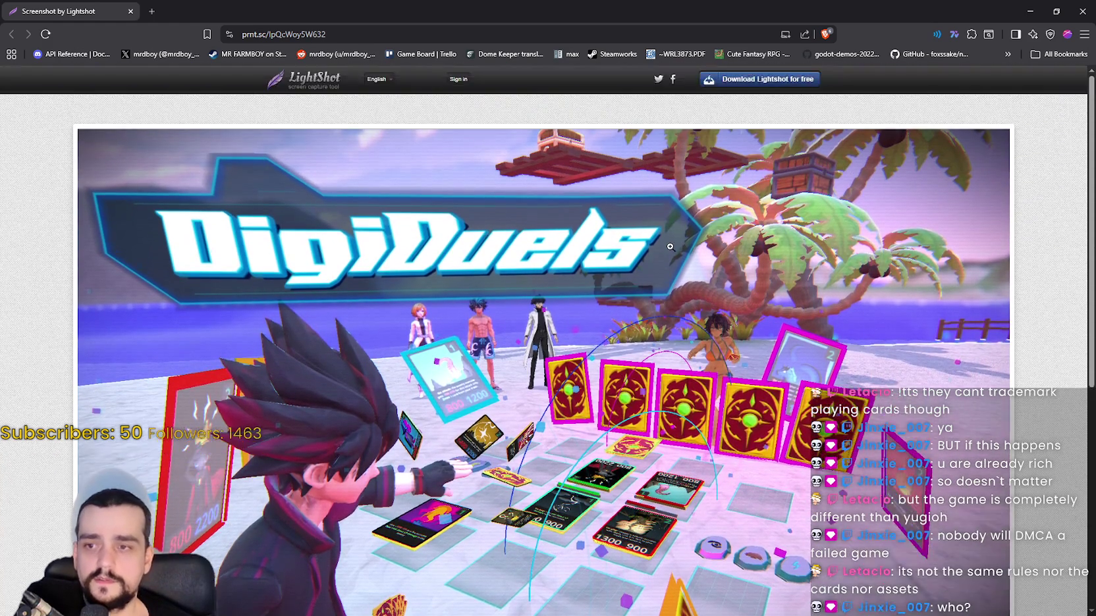
{"action": "left_click", "coordinate": [1082, 11]}
{"action": "scroll", "coordinate": [661, 341], "scroll_direction": "up", "scroll_amount": 3}
{"action": "scroll", "coordinate": [764, 287], "scroll_direction": "right", "scroll_amount": 3}
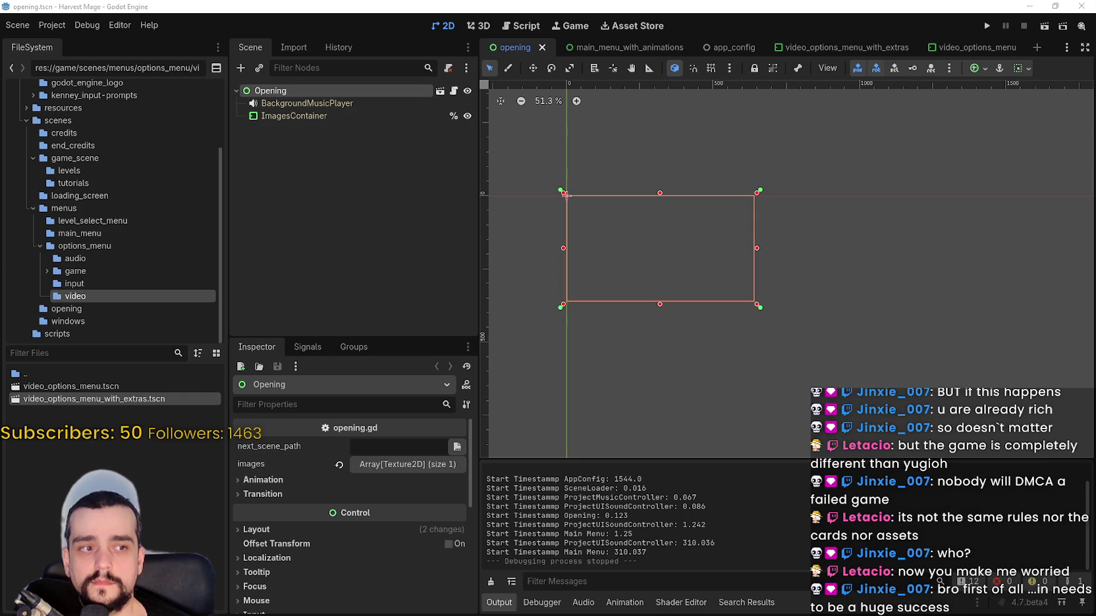
{"action": "scroll", "coordinate": [671, 254], "scroll_direction": "up", "scroll_amount": 3}
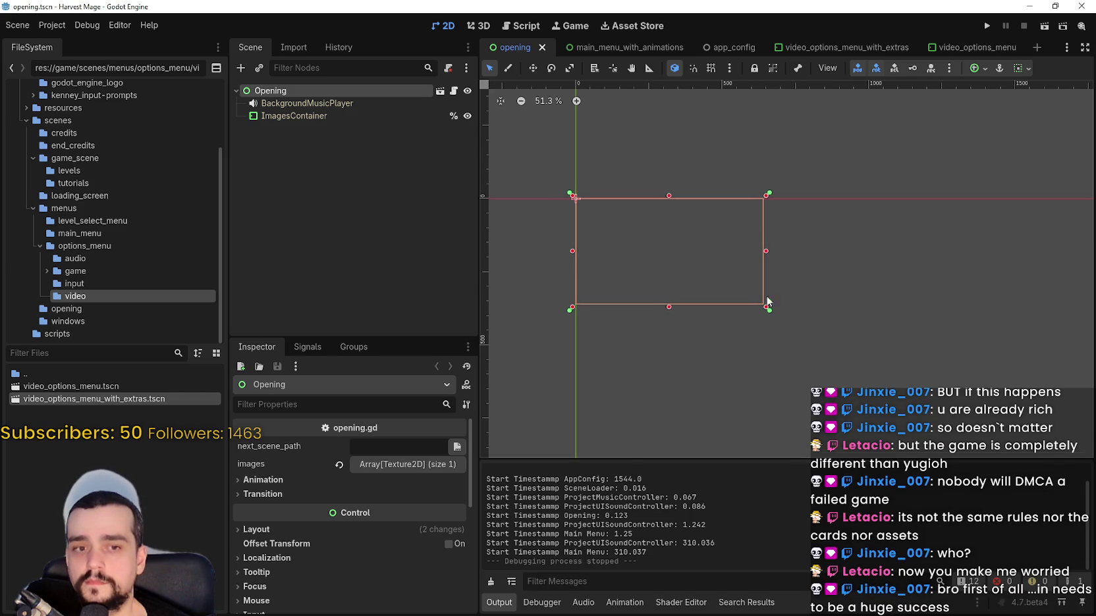
{"action": "scroll", "coordinate": [672, 259], "scroll_direction": "up", "scroll_amount": 3}
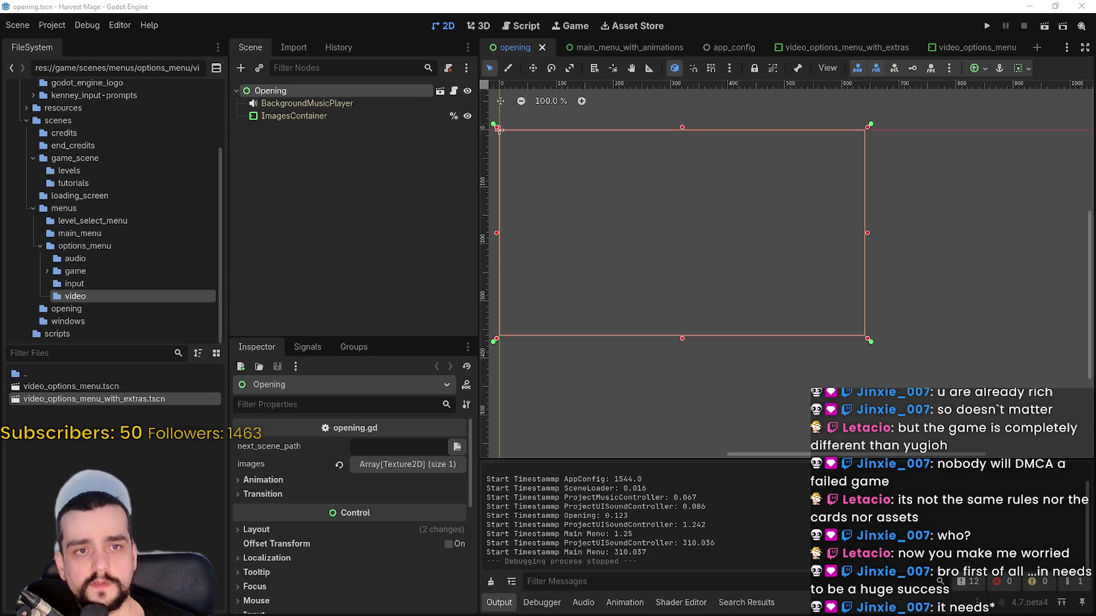
{"action": "scroll", "coordinate": [740, 293], "scroll_direction": "down", "scroll_amount": 1}
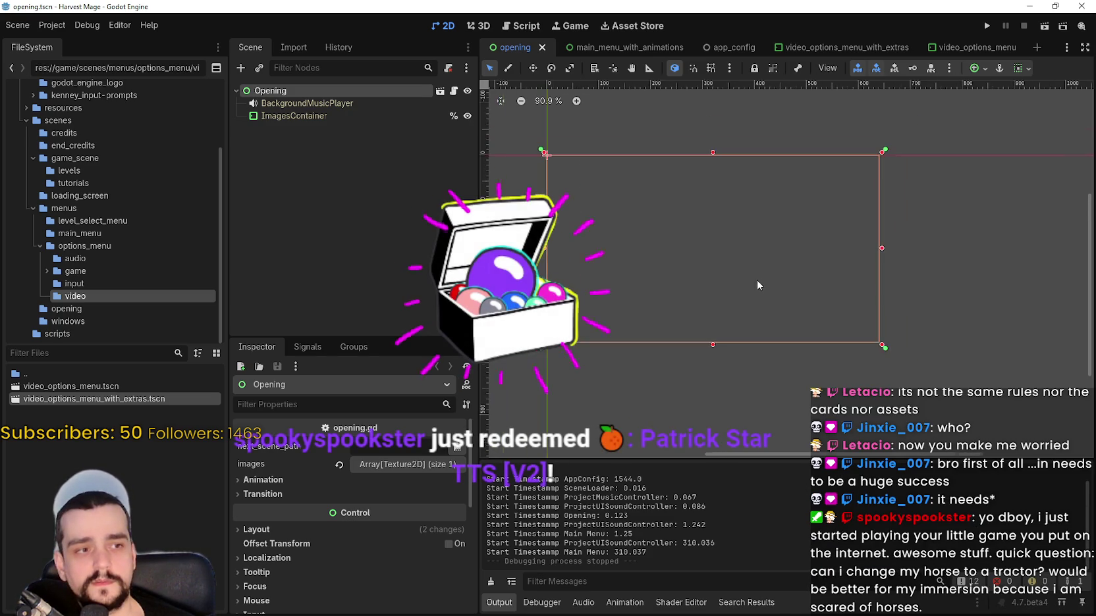
- Zoom the opening.tscn 2D viewport in and back out
{"action": "scroll", "coordinate": [756, 284], "scroll_direction": "up", "scroll_amount": 3}
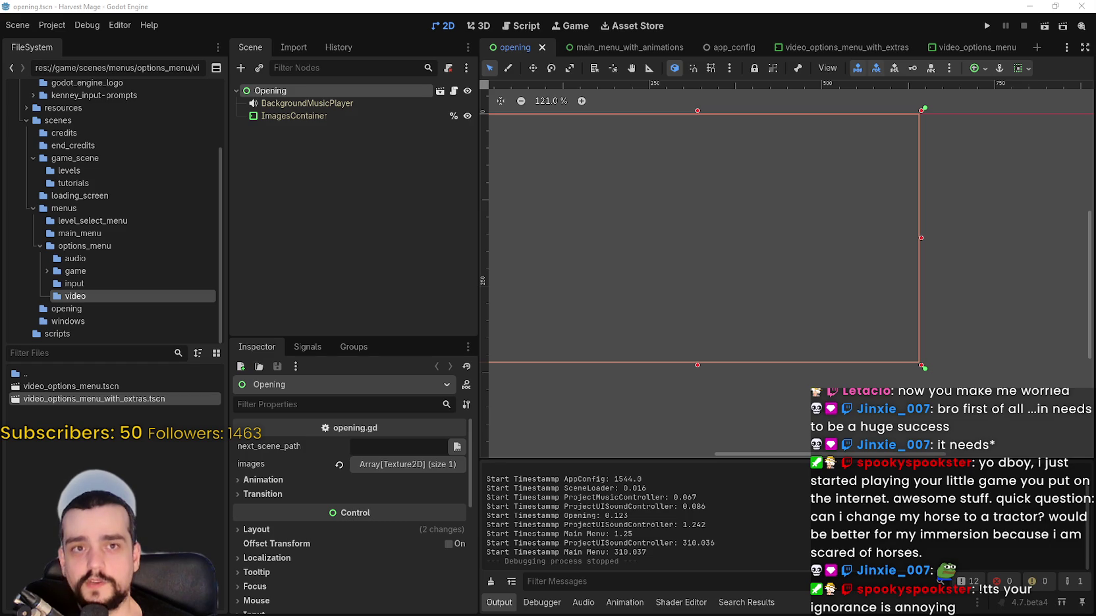
{"action": "scroll", "coordinate": [652, 272], "scroll_direction": "down", "scroll_amount": 4}
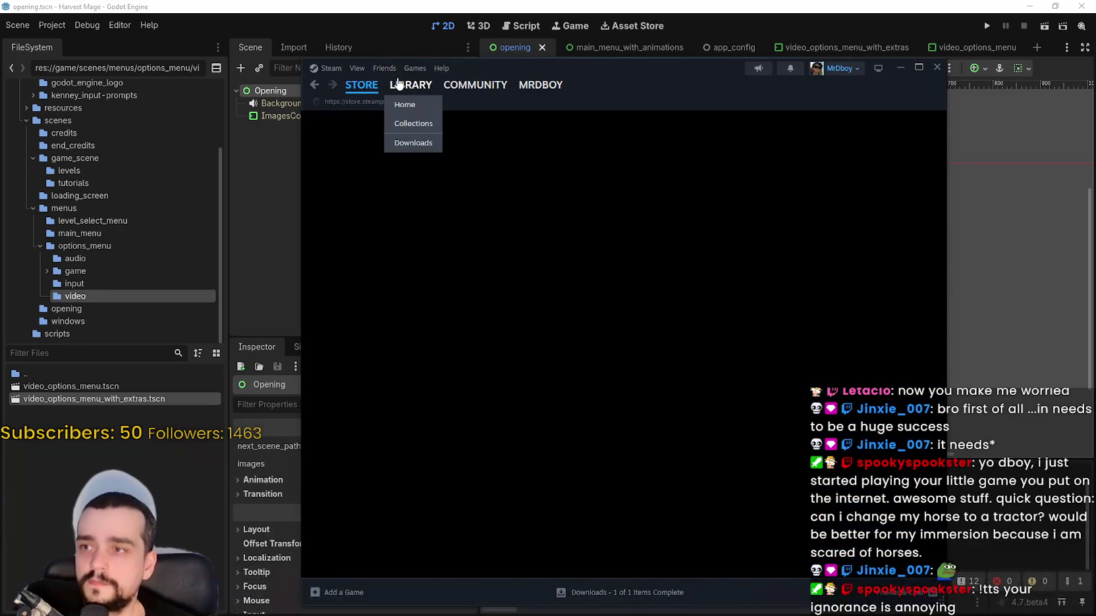
- Go from the Steam library to MR FARMBOY's community Discussions, then close Steam
{"action": "left_click", "coordinate": [410, 85]}
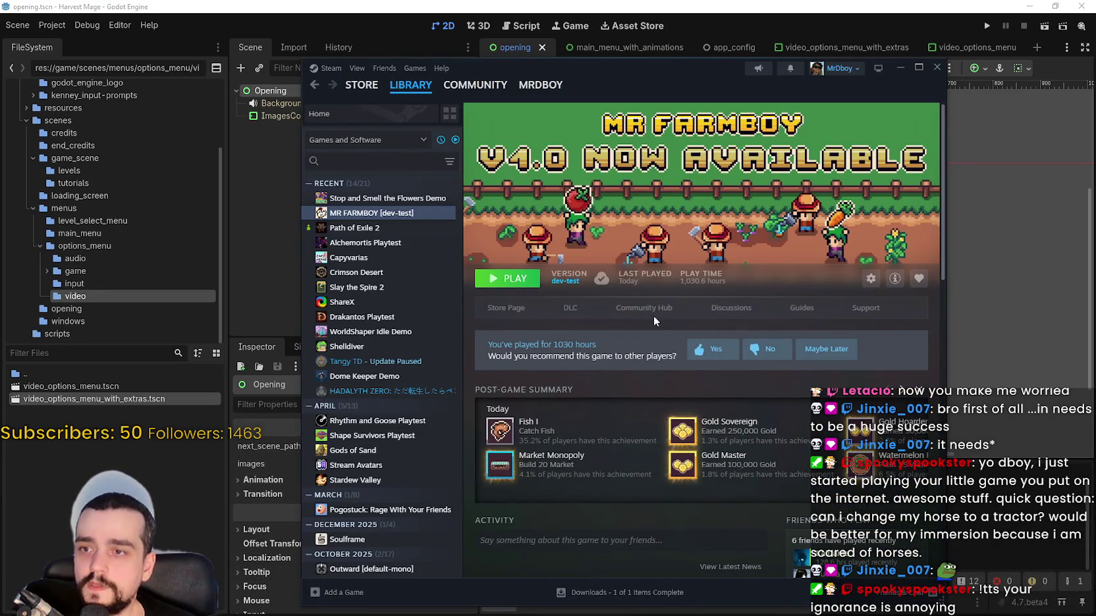
{"action": "left_click", "coordinate": [504, 311]}
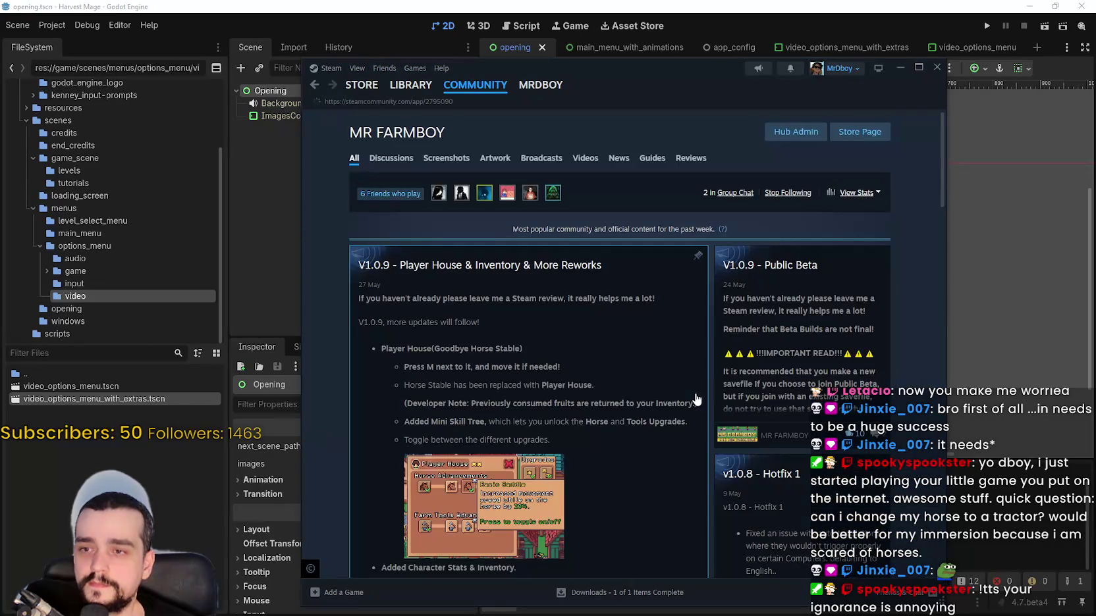
{"action": "left_click", "coordinate": [397, 165]}
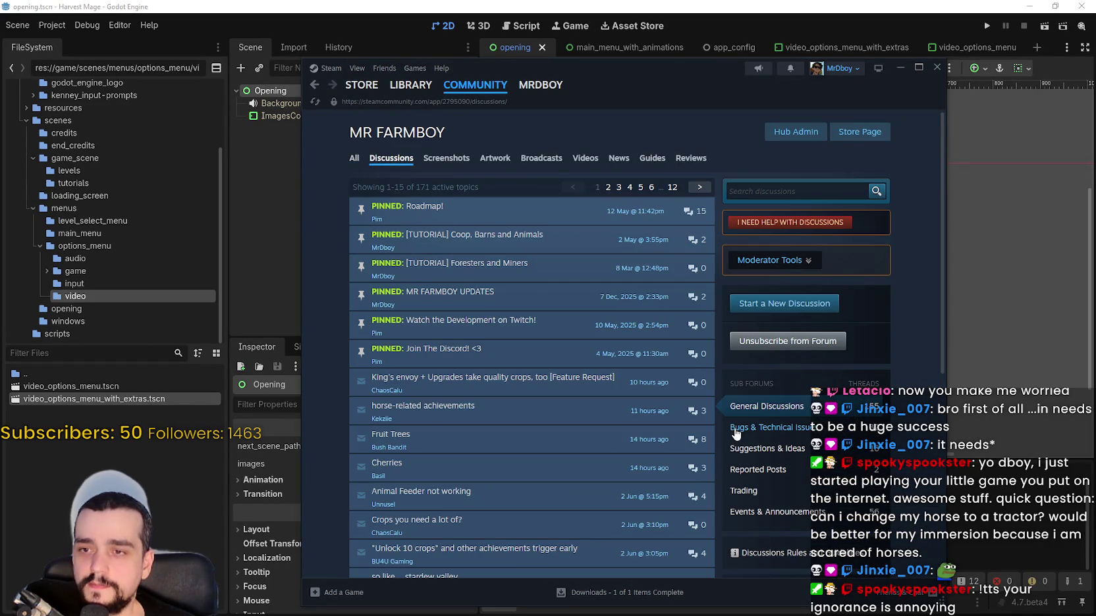
{"action": "left_click", "coordinate": [937, 66]}
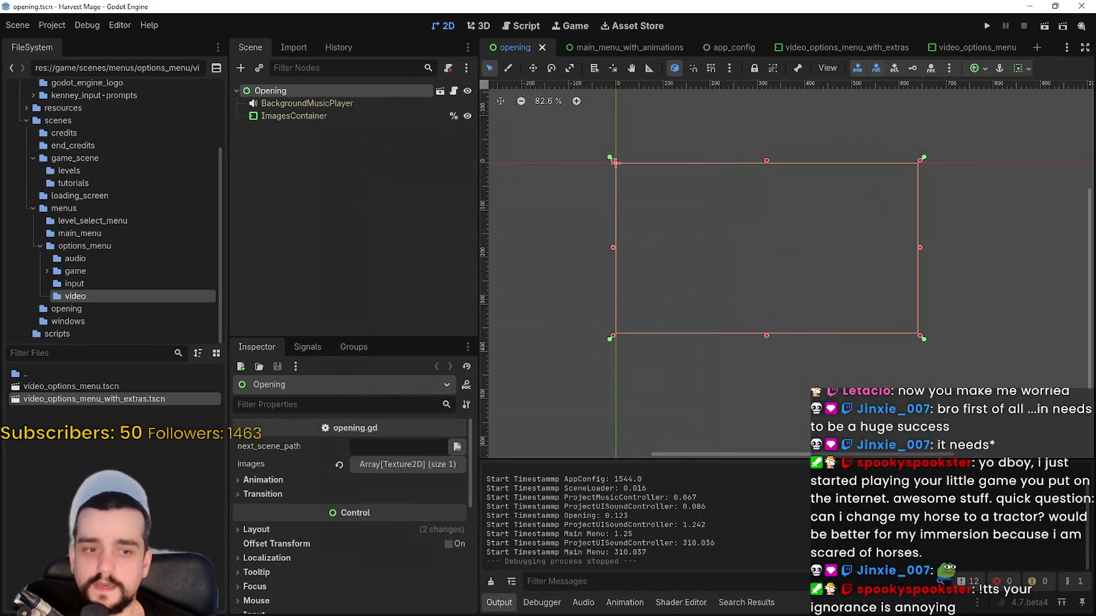
- Close Google Translate, reload the Humble Bundle page, and switch to MR FARMBOY's SteamDB charts
{"action": "key", "text": "alt+Tab"}
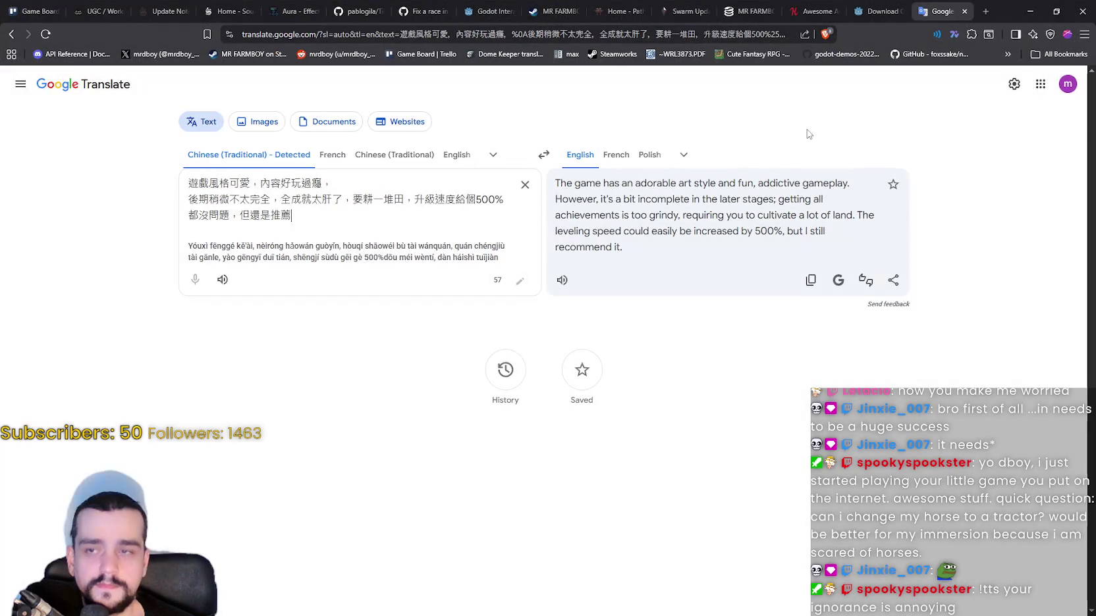
{"action": "left_click", "coordinate": [964, 11]}
{"action": "left_click", "coordinate": [863, 7]}
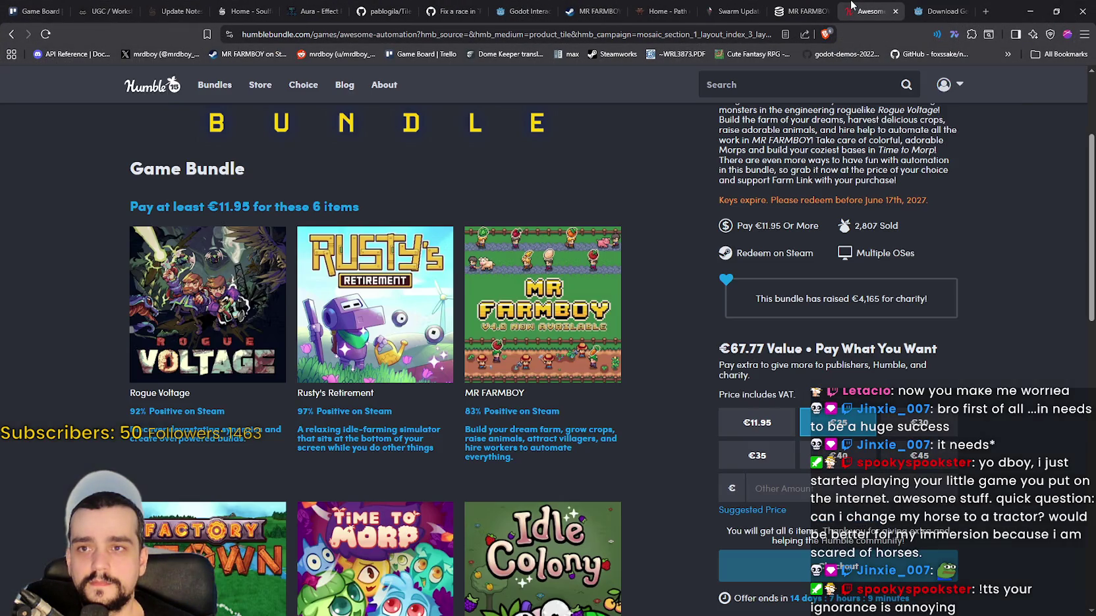
{"action": "right_click", "coordinate": [861, 7]}
{"action": "right_click", "coordinate": [860, 6]}
{"action": "left_click", "coordinate": [897, 87]}
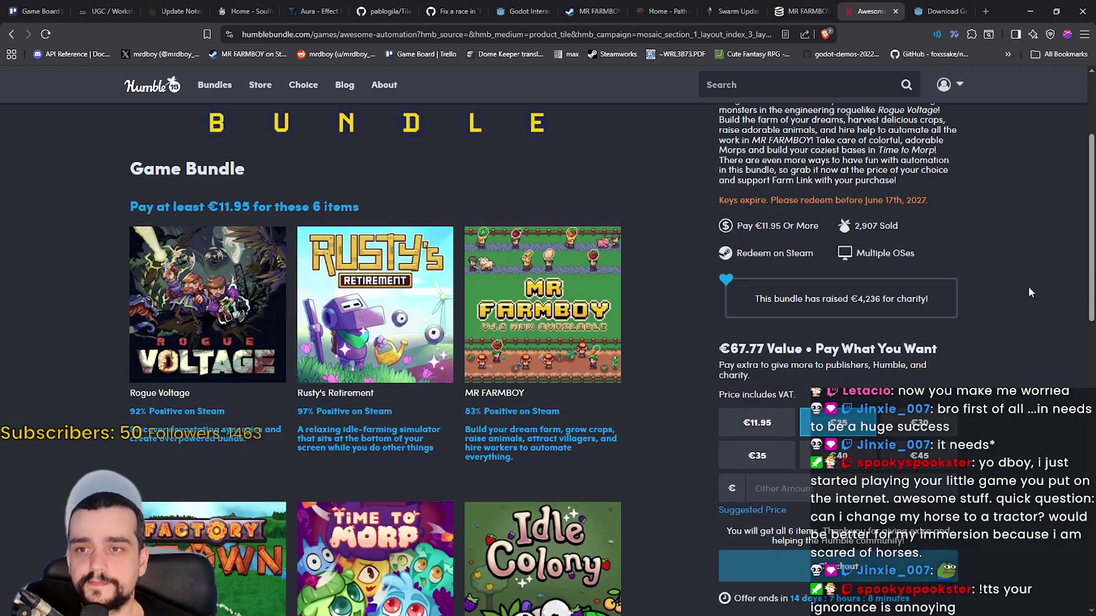
{"action": "left_click", "coordinate": [789, 7]}
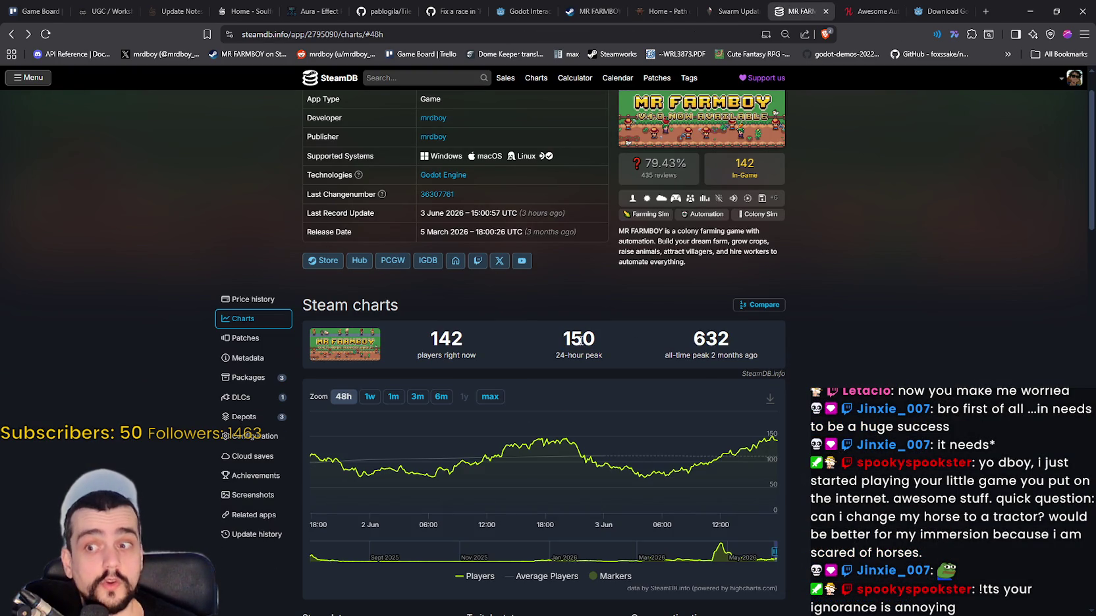
- Highlight the 150 24-hour peak on SteamDB, then bring up the Lightshot screenshot window
{"action": "double_click", "coordinate": [582, 339]}
{"action": "mouse_move", "coordinate": [773, 444]}
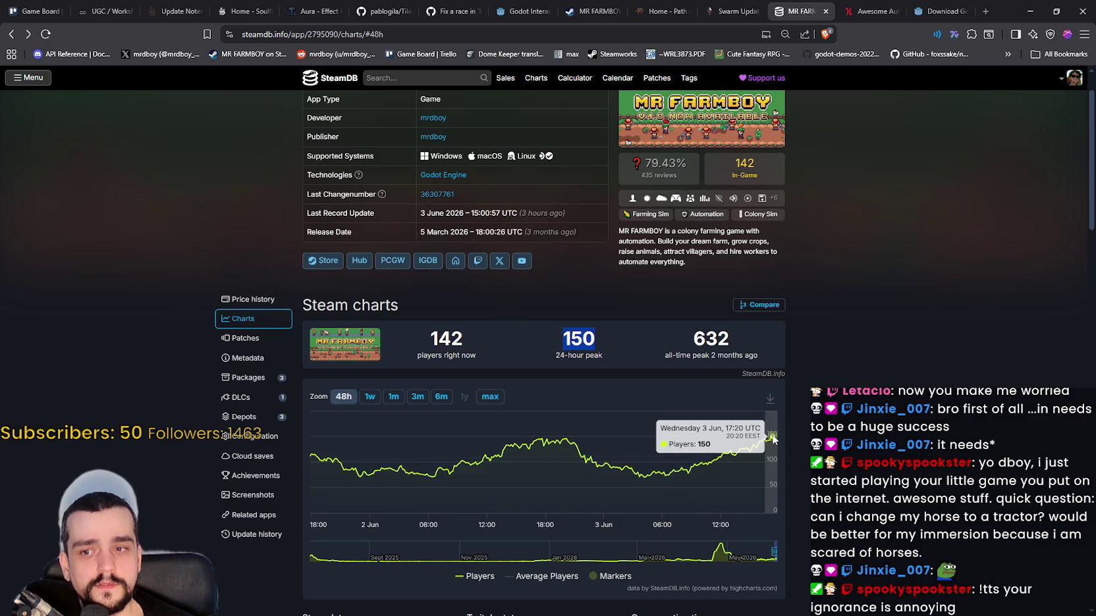
{"action": "scroll", "coordinate": [923, 321], "scroll_direction": "up", "scroll_amount": 1}
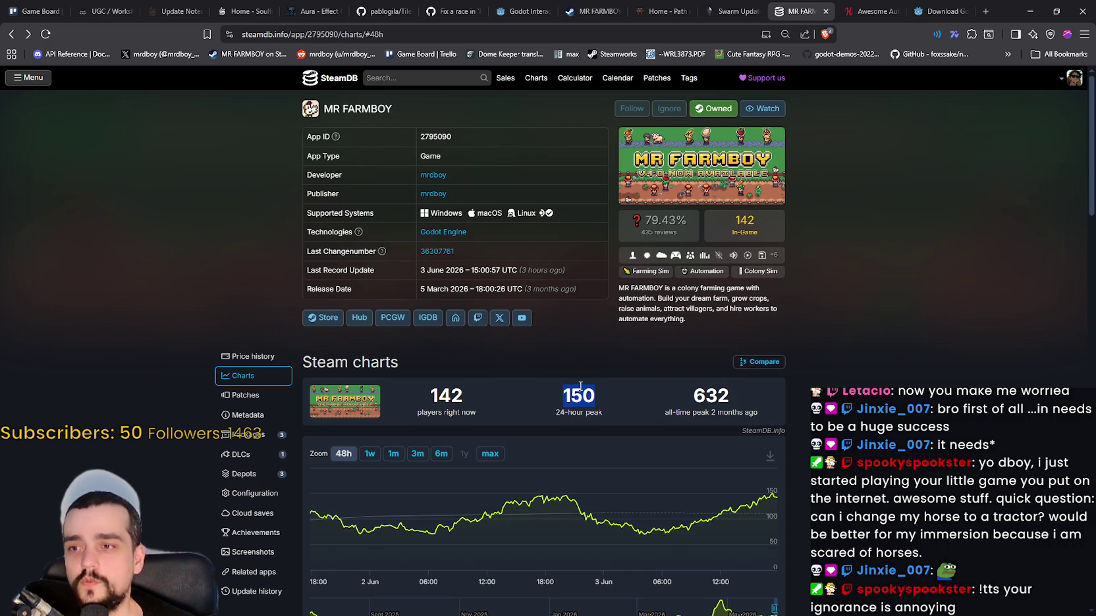
{"action": "key", "text": "alt+Tab"}
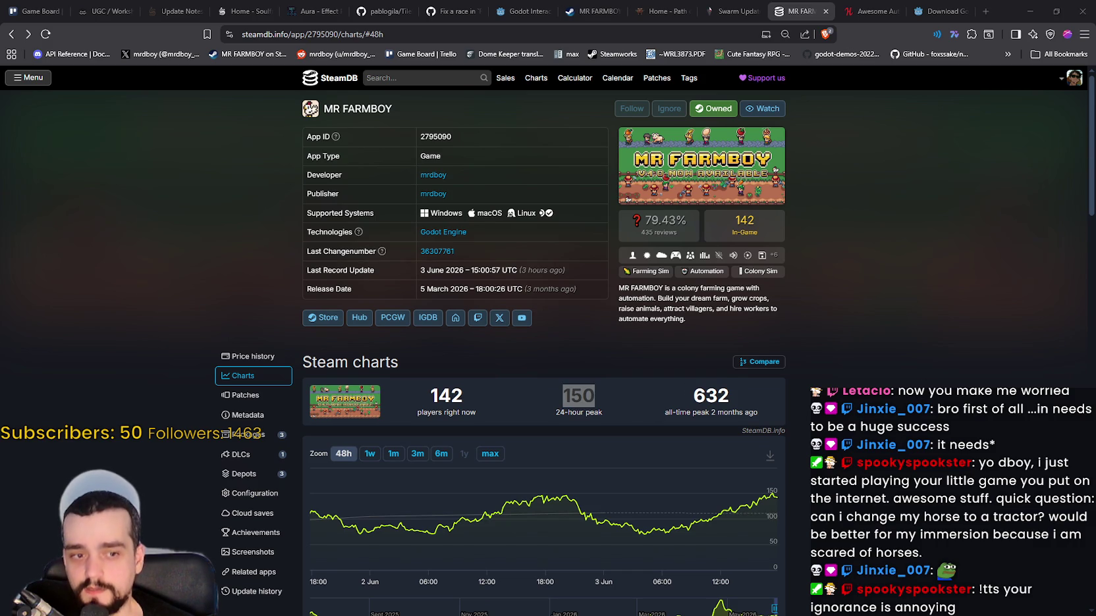
{"action": "key", "text": "alt+Tab"}
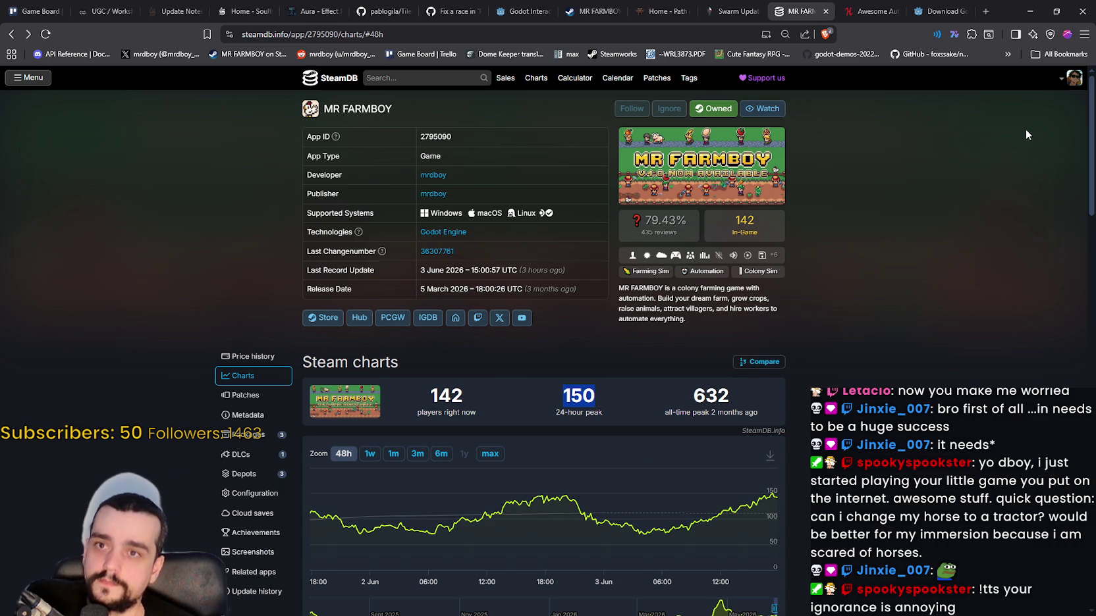
{"action": "key", "text": "alt+Tab"}
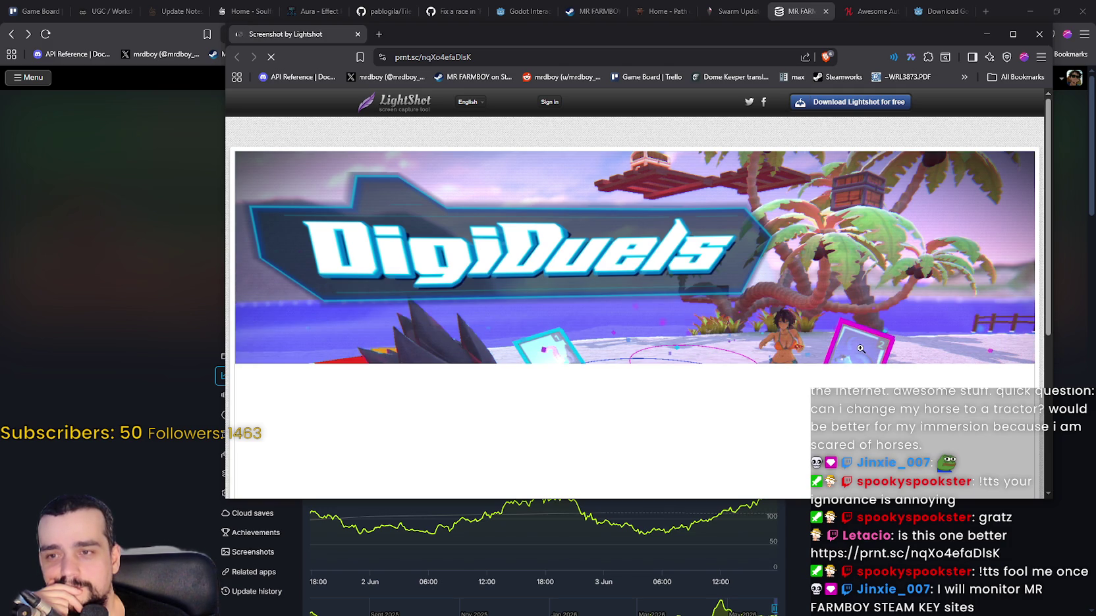
- Scroll through the DigiDuels screenshot on prnt.sc and close its window
{"action": "scroll", "coordinate": [861, 343], "scroll_direction": "down", "scroll_amount": 1}
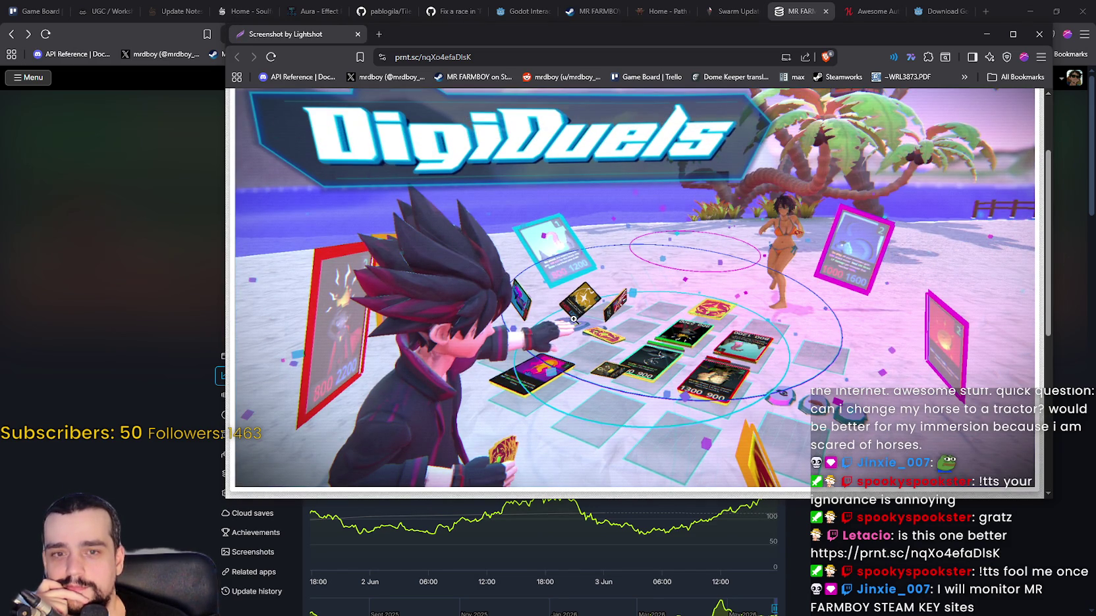
{"action": "scroll", "coordinate": [573, 320], "scroll_direction": "up", "scroll_amount": 2}
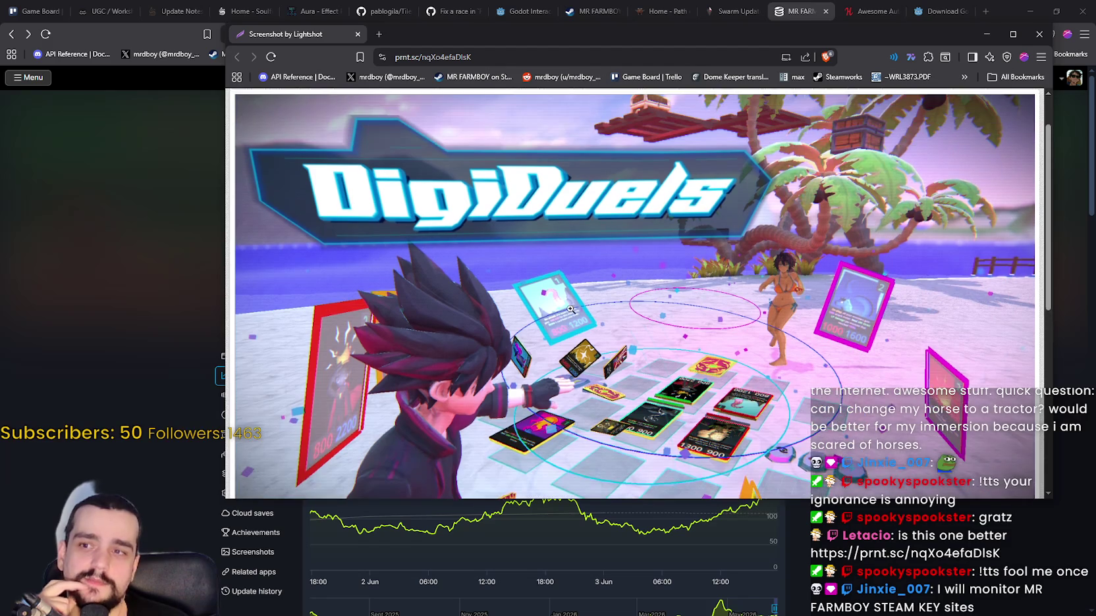
{"action": "scroll", "coordinate": [570, 309], "scroll_direction": "up", "scroll_amount": 1}
{"action": "scroll", "coordinate": [449, 246], "scroll_direction": "down", "scroll_amount": 3}
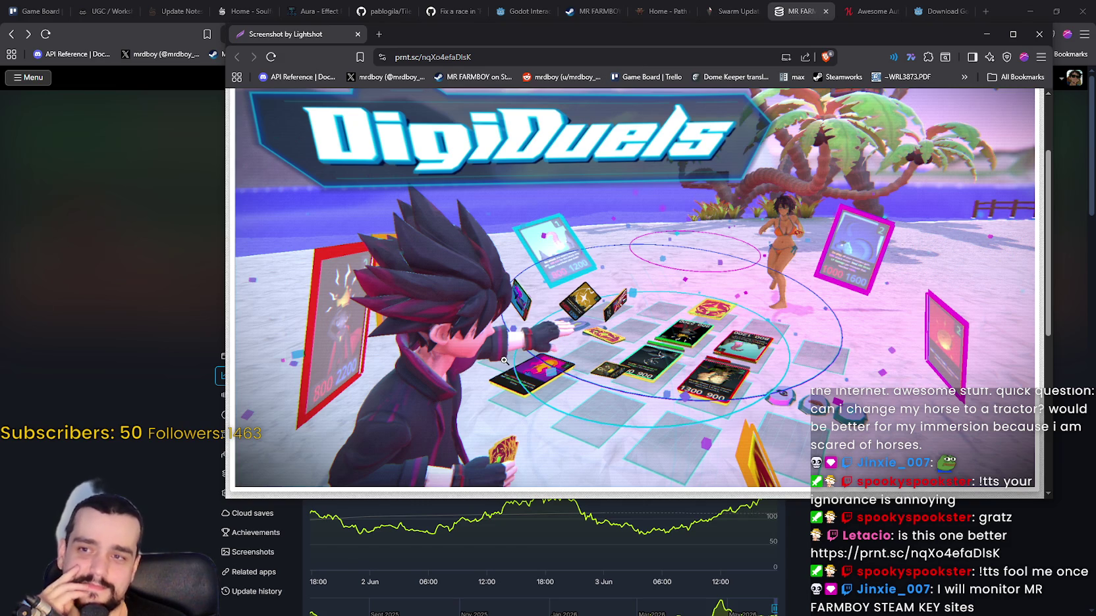
{"action": "scroll", "coordinate": [504, 360], "scroll_direction": "down", "scroll_amount": 1}
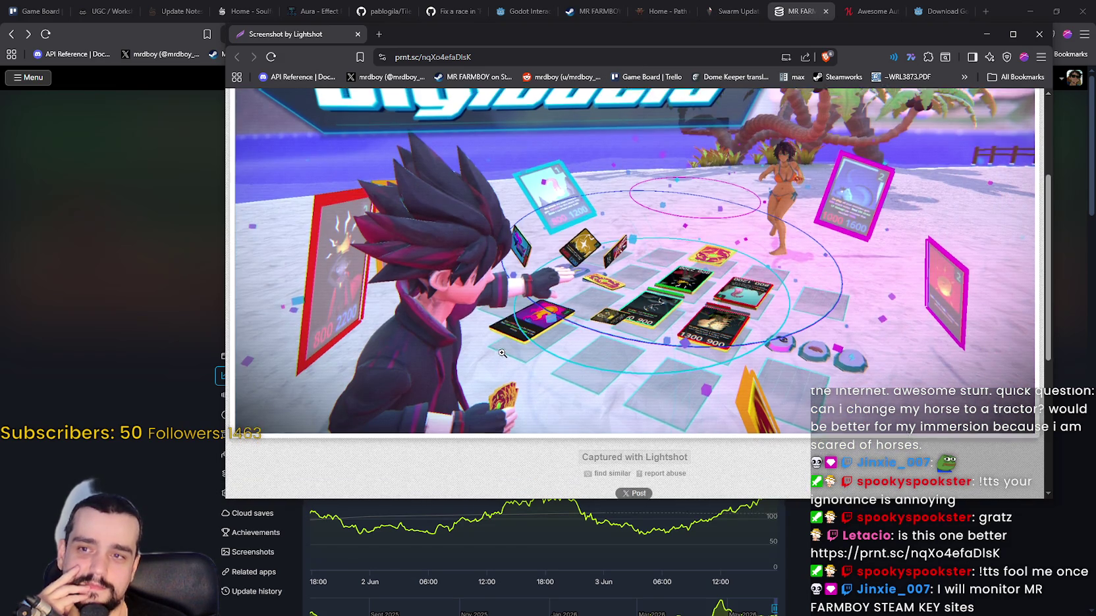
{"action": "scroll", "coordinate": [501, 353], "scroll_direction": "up", "scroll_amount": 1}
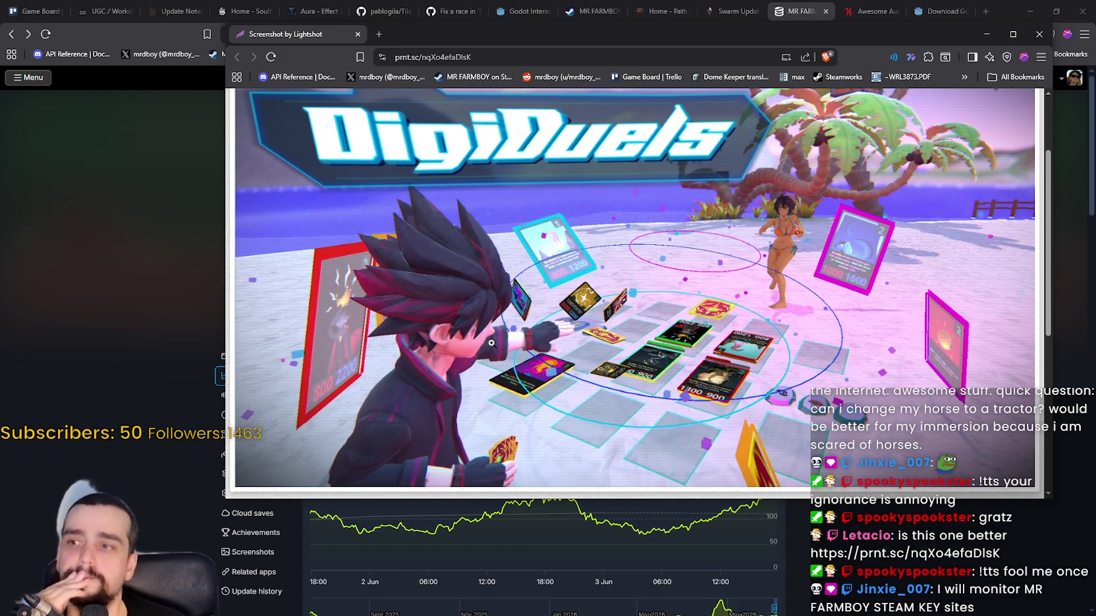
{"action": "scroll", "coordinate": [491, 343], "scroll_direction": "down", "scroll_amount": 1}
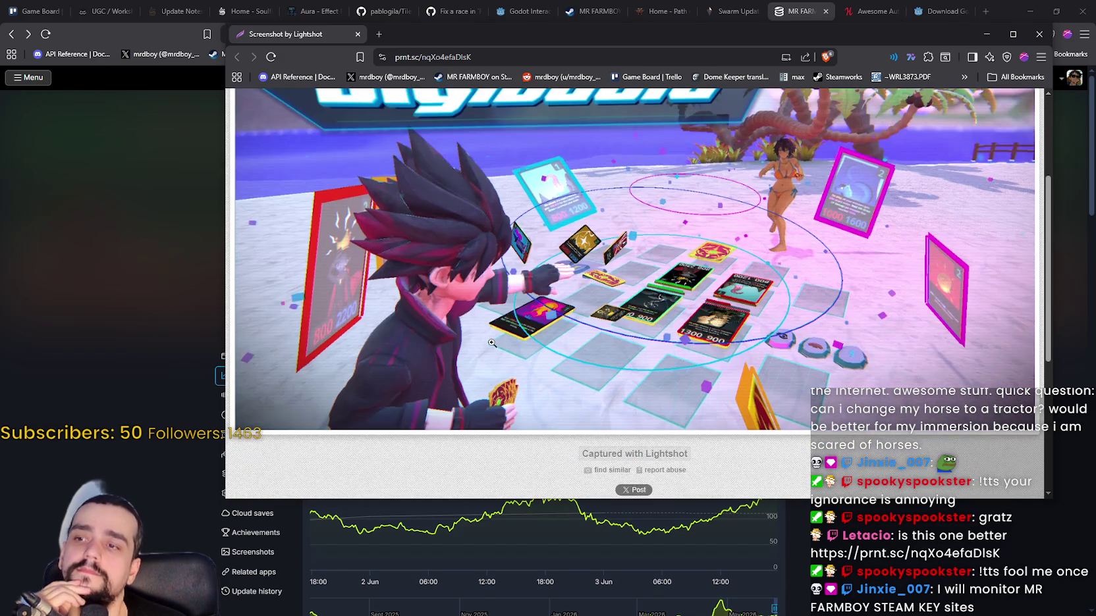
{"action": "scroll", "coordinate": [491, 343], "scroll_direction": "up", "scroll_amount": 1}
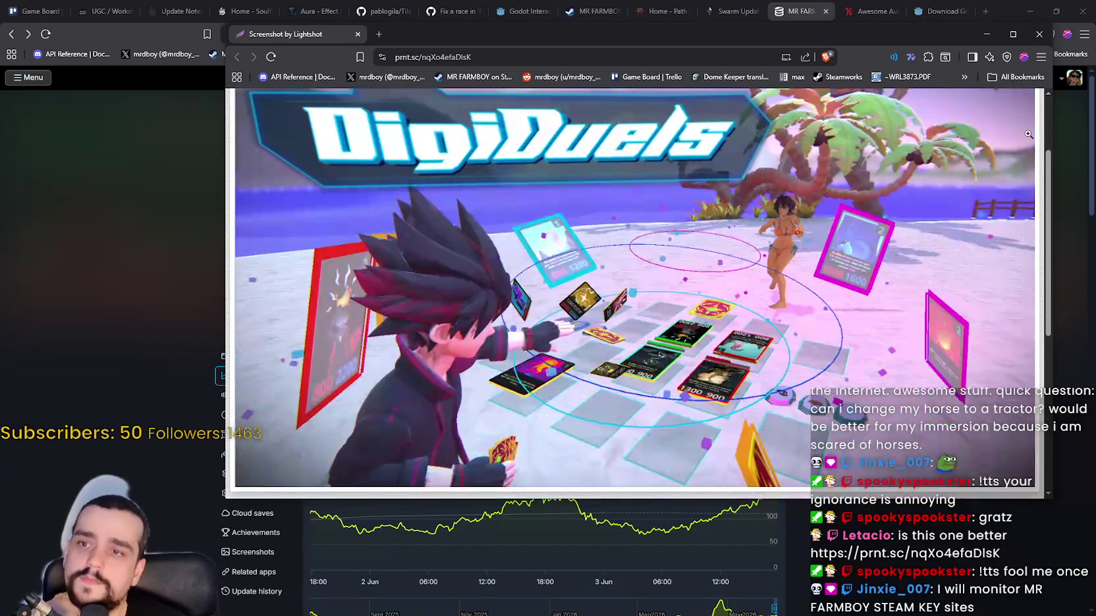
{"action": "left_click", "coordinate": [1033, 34]}
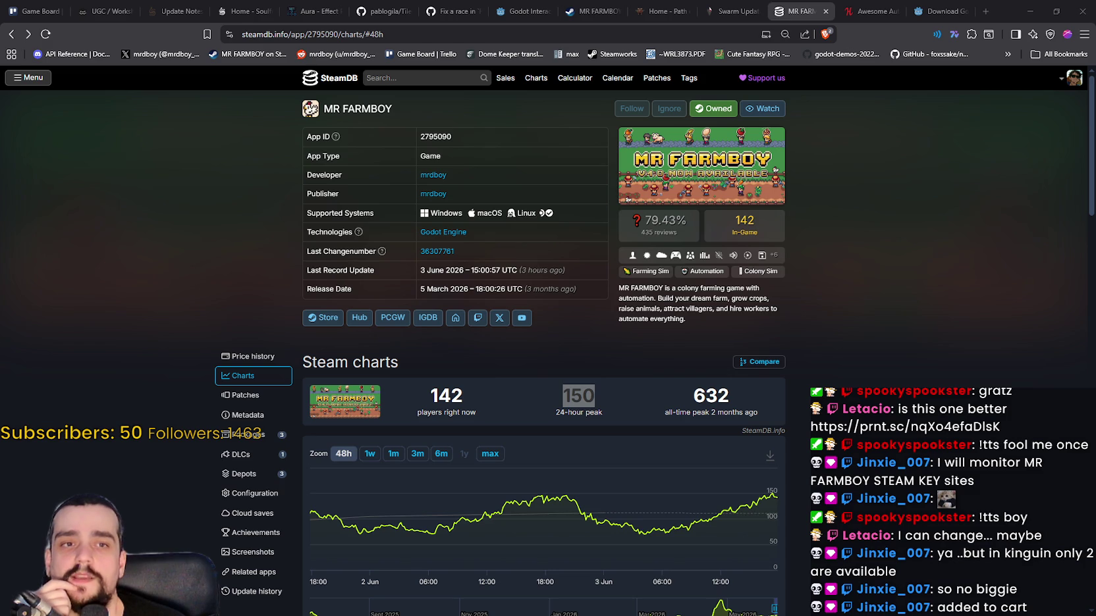
- Select the all-time peak figure 632 on SteamDB's MR FARMBOY charts
{"action": "left_click_drag", "start_coordinate": [659, 400], "coordinate": [767, 406]}
{"action": "left_click", "coordinate": [766, 404]}
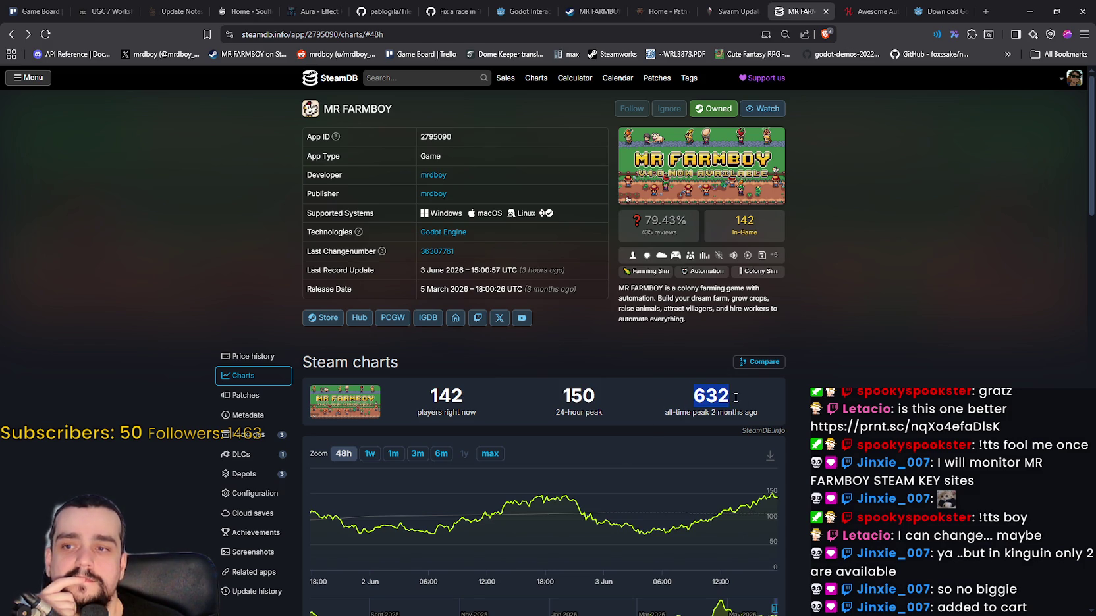
{"action": "double_click", "coordinate": [712, 396]}
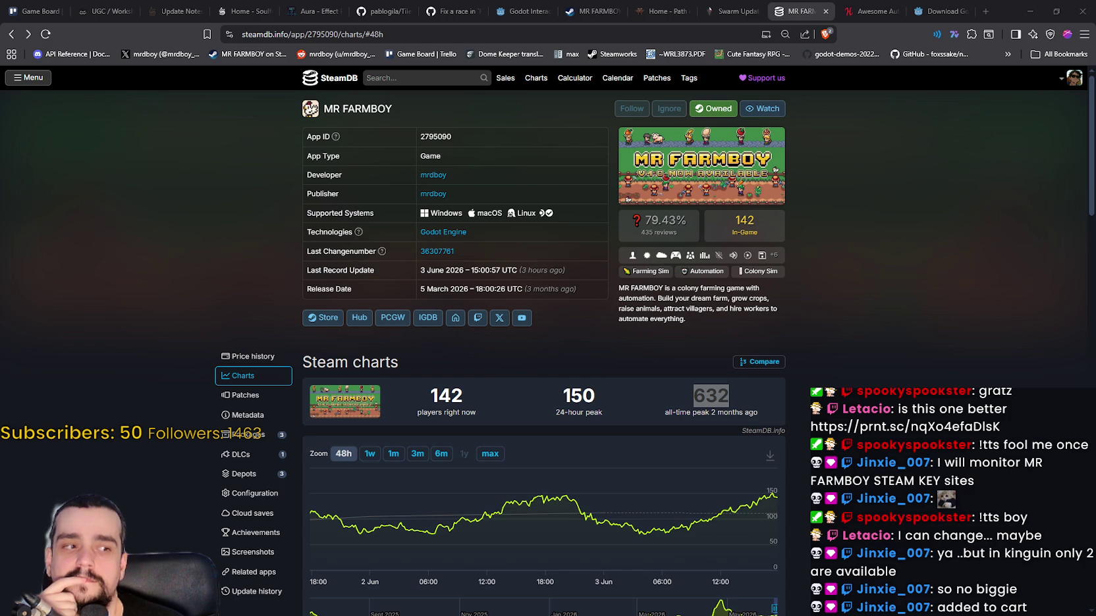
{"action": "left_click", "coordinate": [1016, 81]}
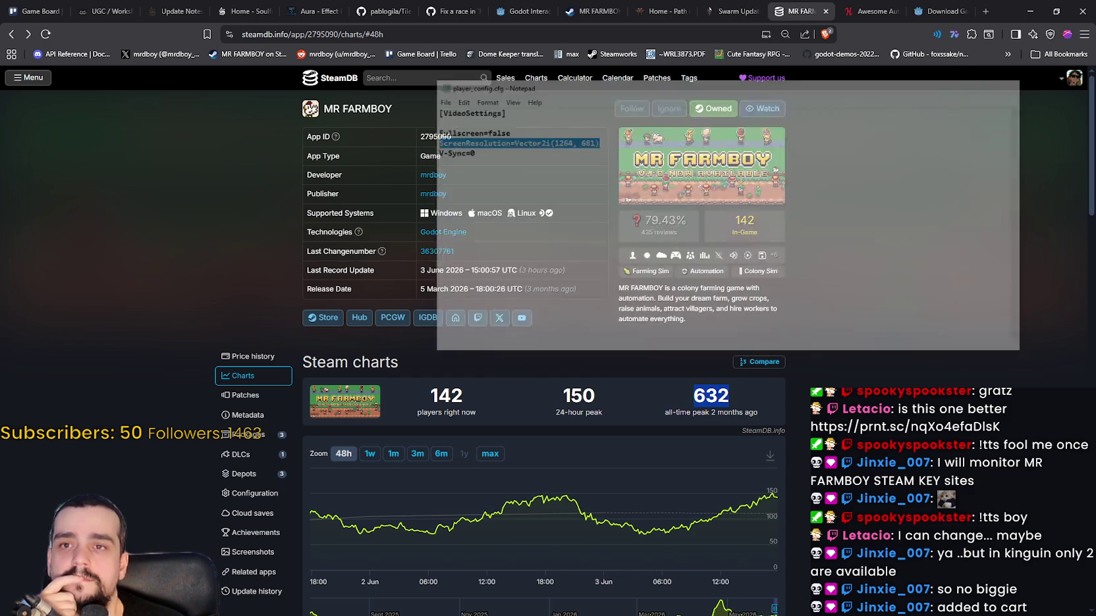
- Confirm player_config.cfg reads ScreenResolution=Vector2i(1264, 681), then close Notepad
{"action": "key", "text": "alt+Tab"}
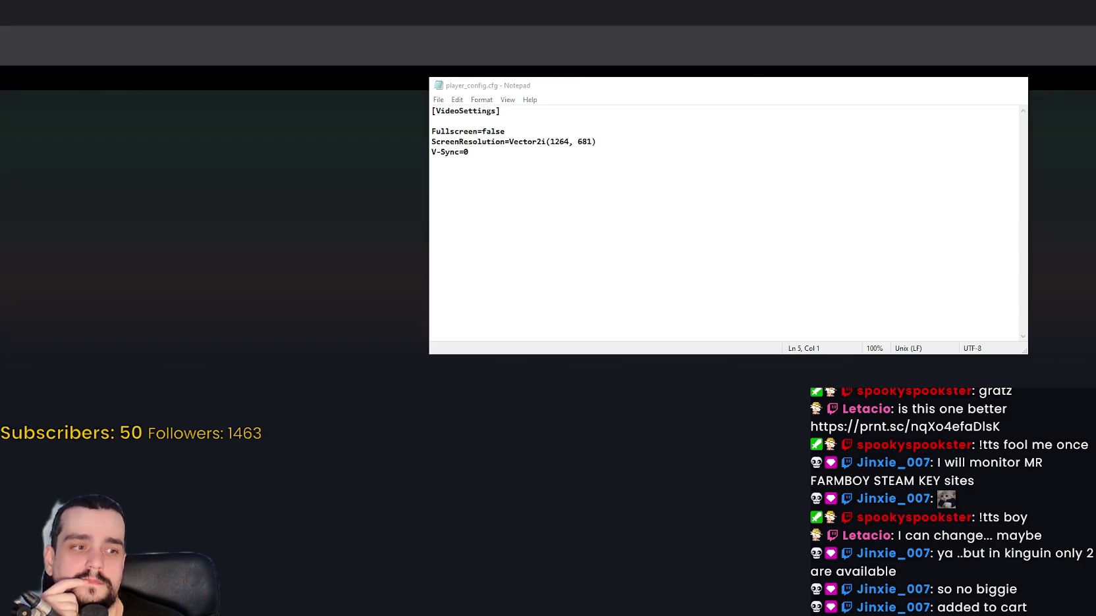
{"action": "key", "text": "alt+Tab"}
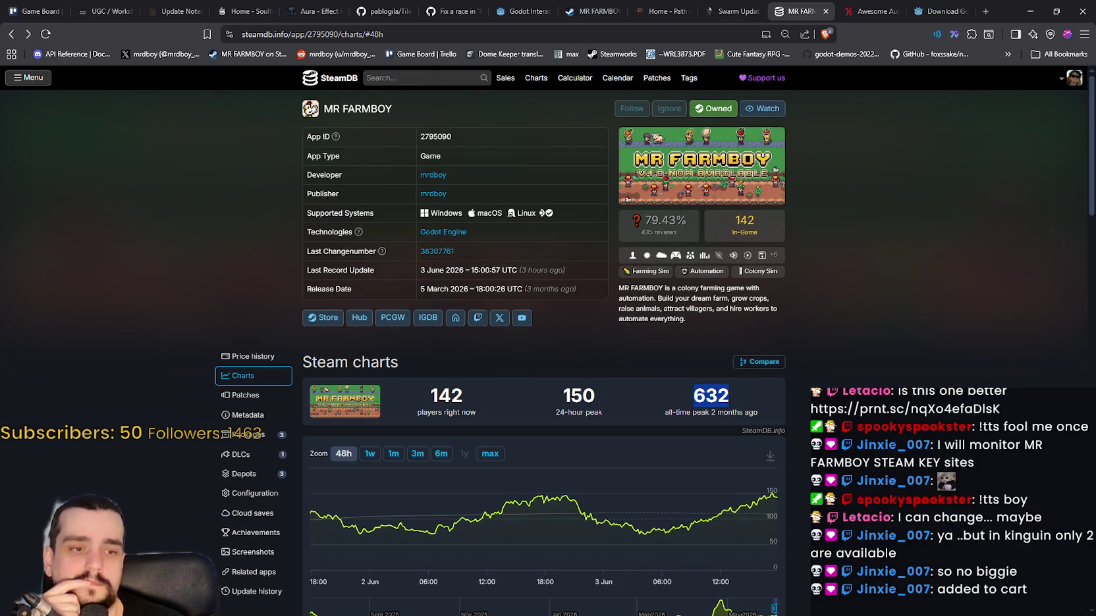
{"action": "key", "text": "alt+Tab"}
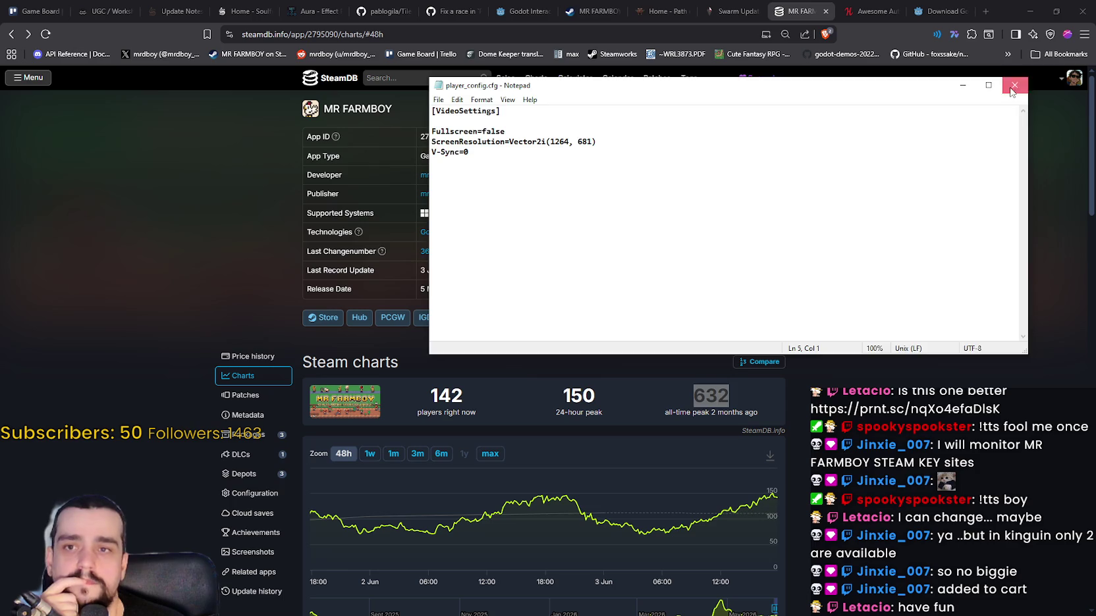
{"action": "left_click", "coordinate": [1015, 85]}
{"action": "key", "text": "alt+Tab"}
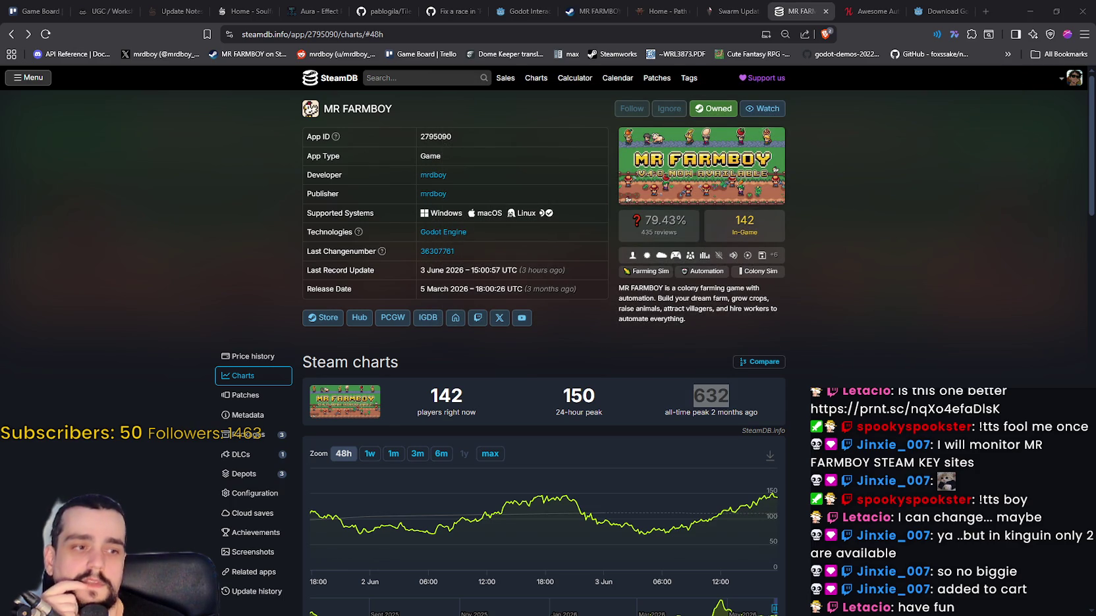
{"action": "left_click", "coordinate": [983, 176]}
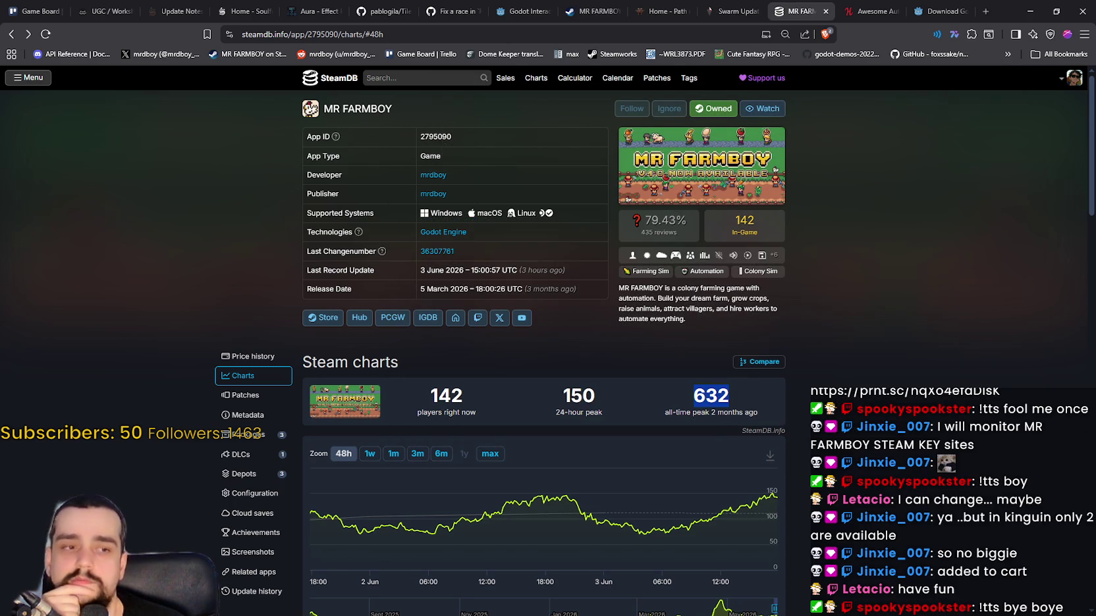
- Switch away from the SteamDB MR FARMBOY charts window
{"action": "key", "text": "alt+Tab"}
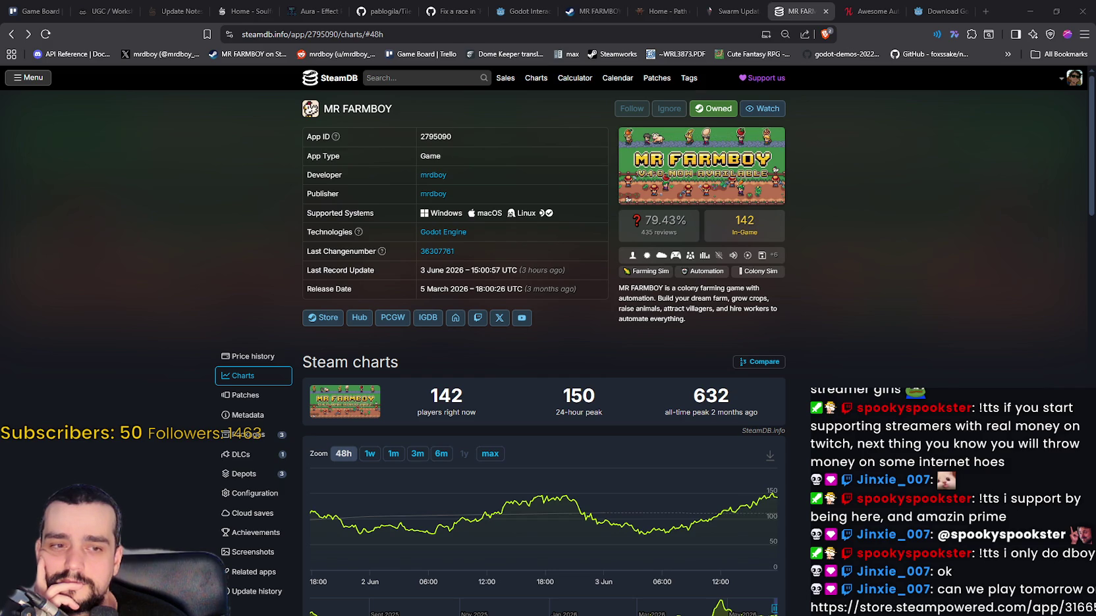
- Search the Steam store for 'five h earts under' to list Five Hearts Under One Roof
{"action": "key", "text": "alt+Tab"}
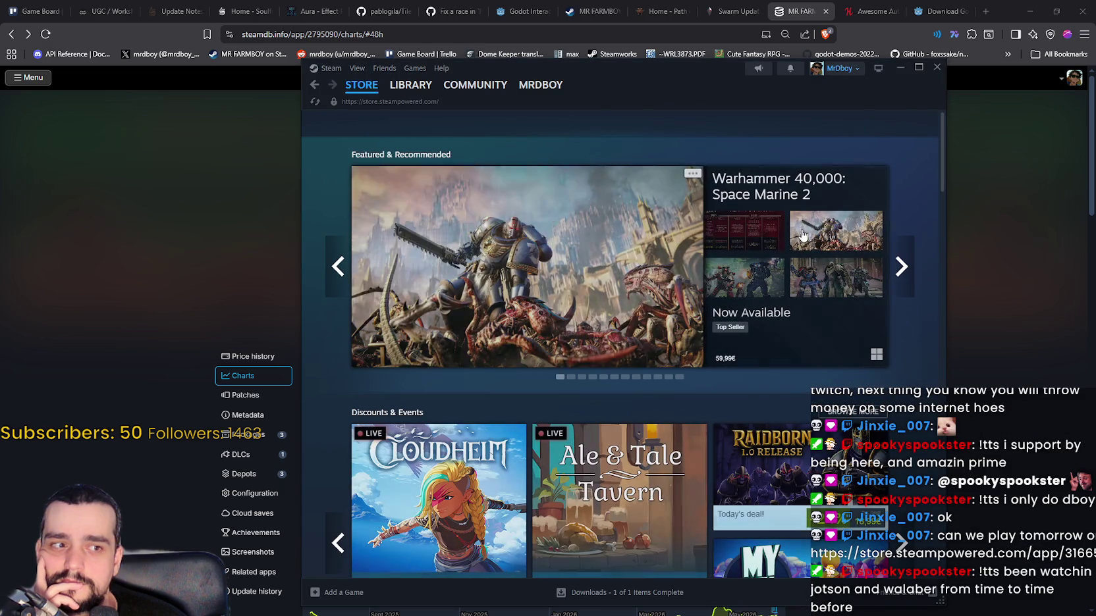
{"action": "left_click", "coordinate": [691, 116]}
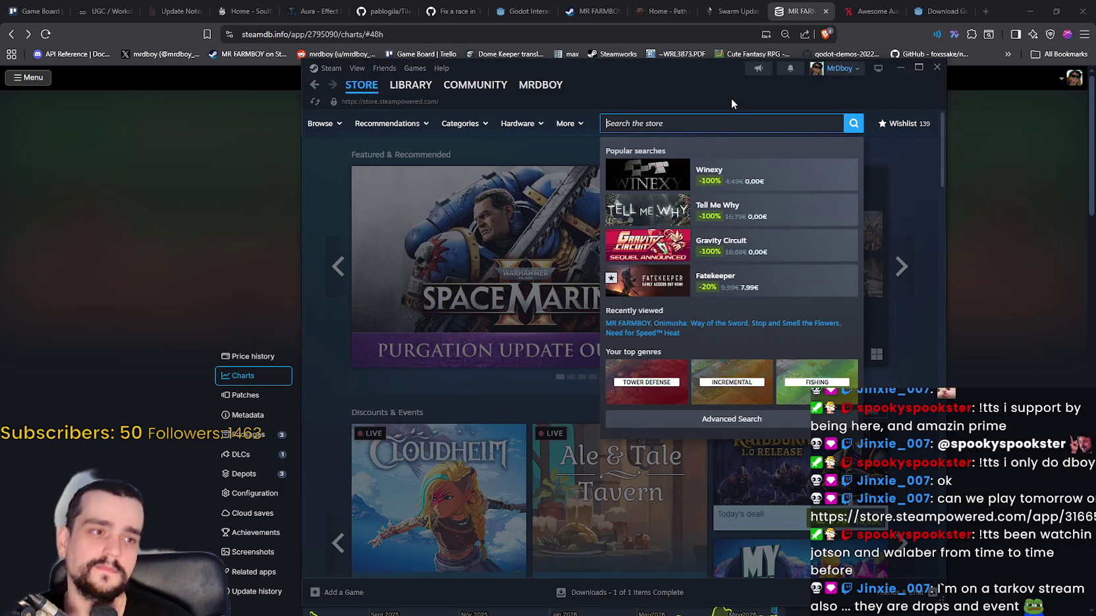
{"action": "type", "text": "five h earts under"}
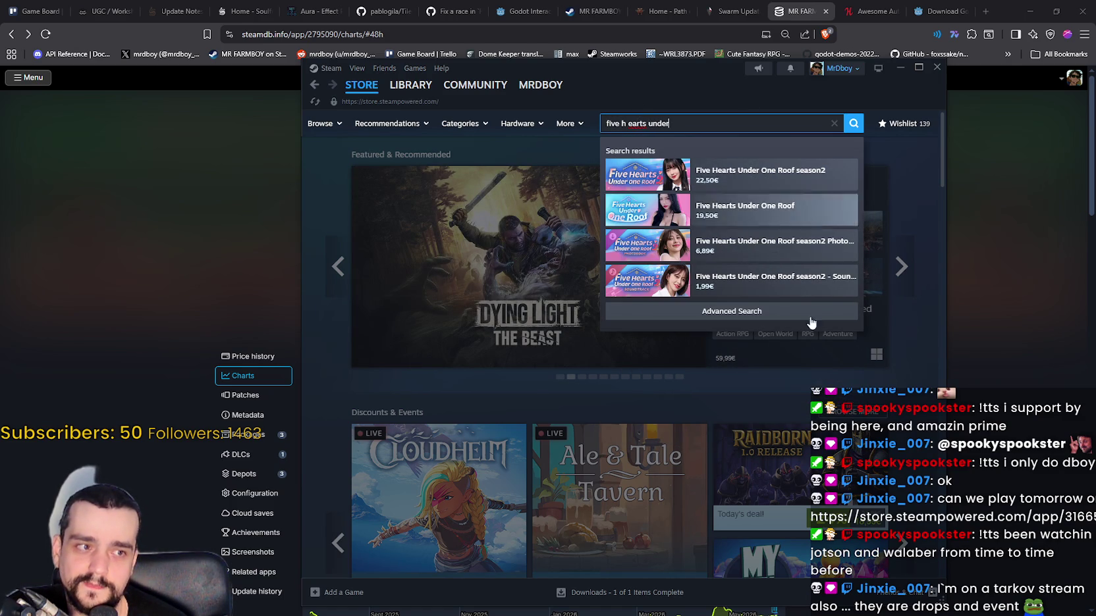
- Open the Five Hearts Under One Roof store page and view its third screenshot
{"action": "left_click", "coordinate": [757, 210]}
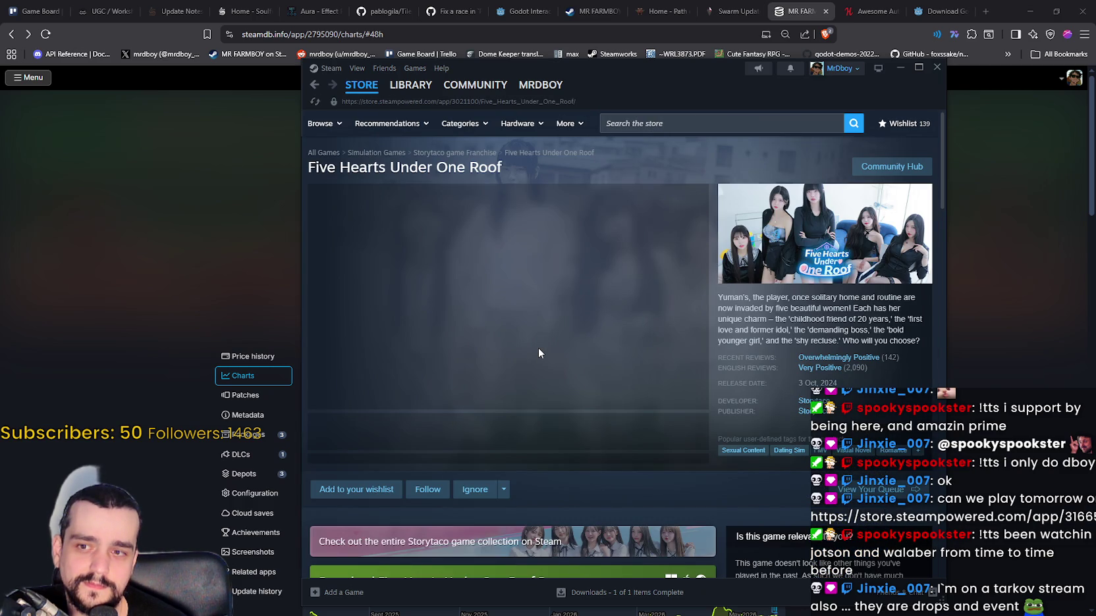
{"action": "scroll", "coordinate": [497, 364], "scroll_direction": "down", "scroll_amount": 2}
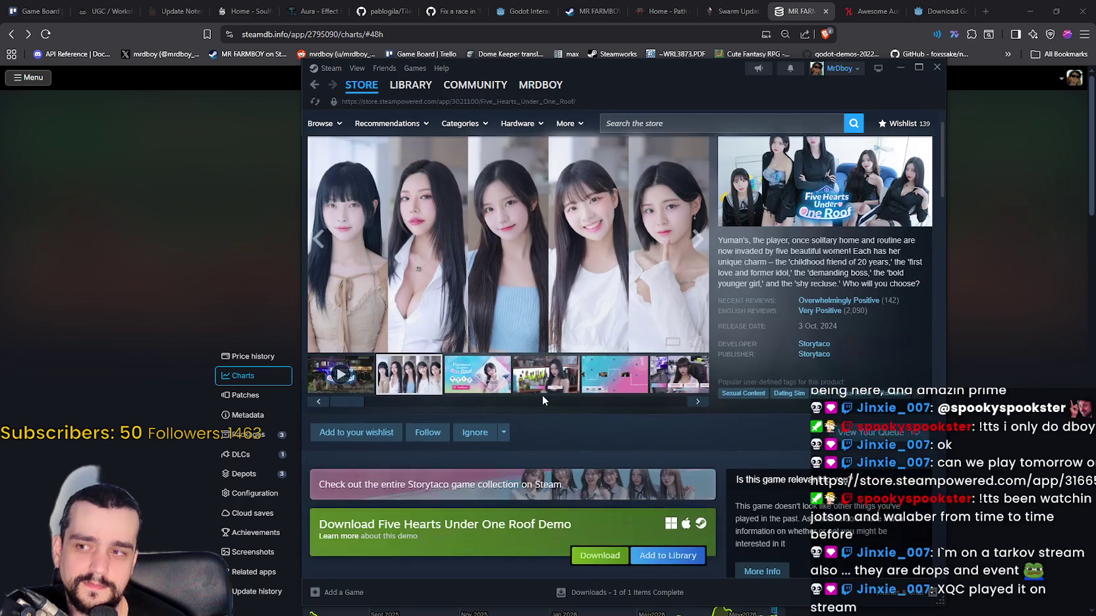
{"action": "left_click", "coordinate": [492, 370]}
{"action": "scroll", "coordinate": [512, 367], "scroll_direction": "down", "scroll_amount": 3}
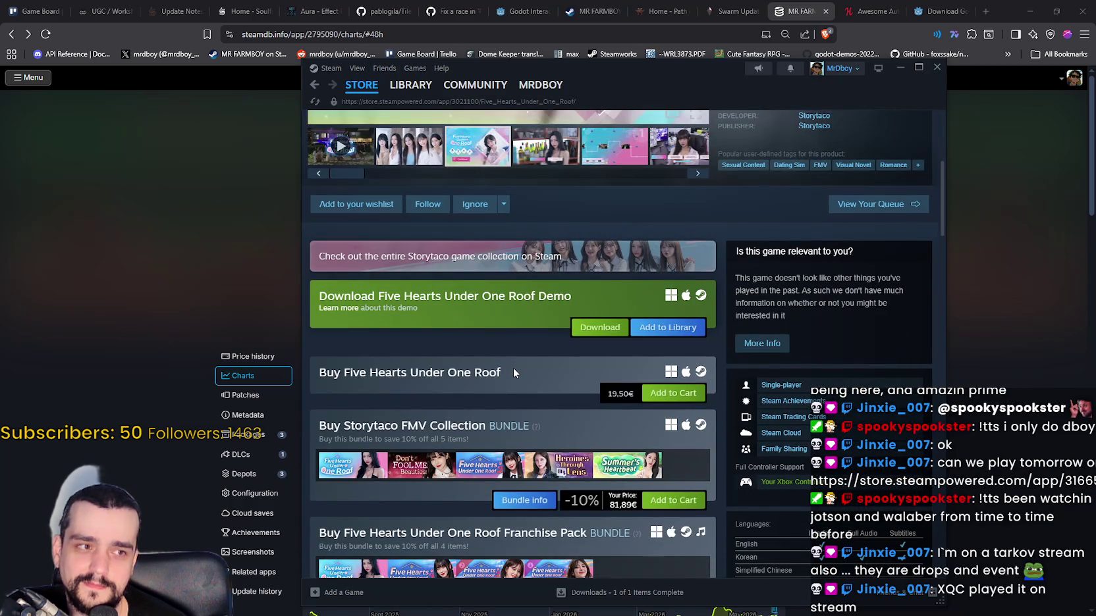
{"action": "scroll", "coordinate": [513, 367], "scroll_direction": "down", "scroll_amount": 1}
{"action": "scroll", "coordinate": [513, 367], "scroll_direction": "down", "scroll_amount": 1}
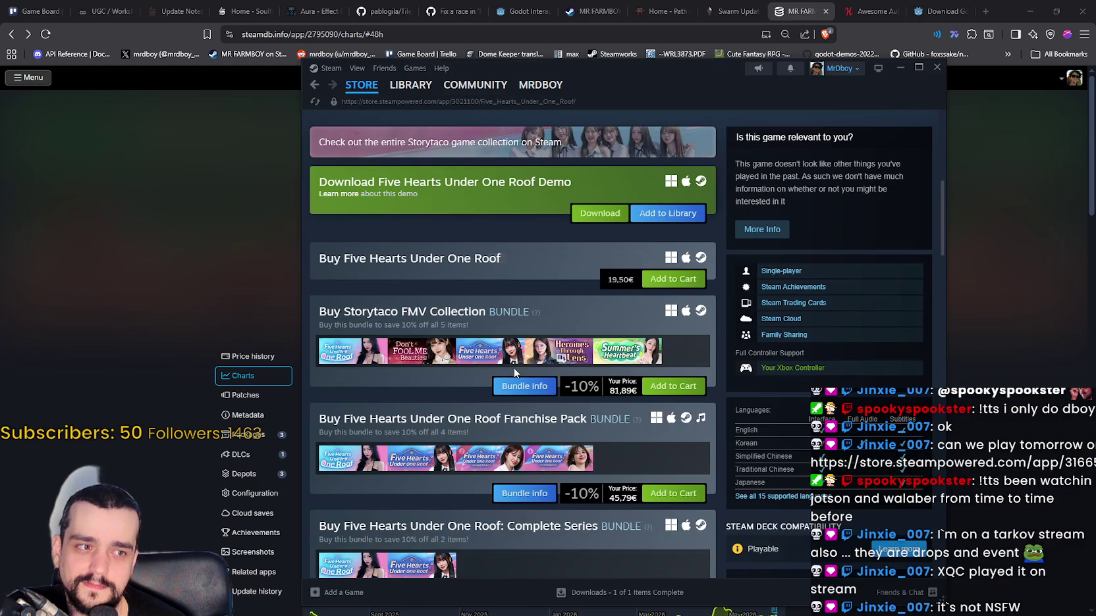
{"action": "scroll", "coordinate": [516, 372], "scroll_direction": "up", "scroll_amount": 5}
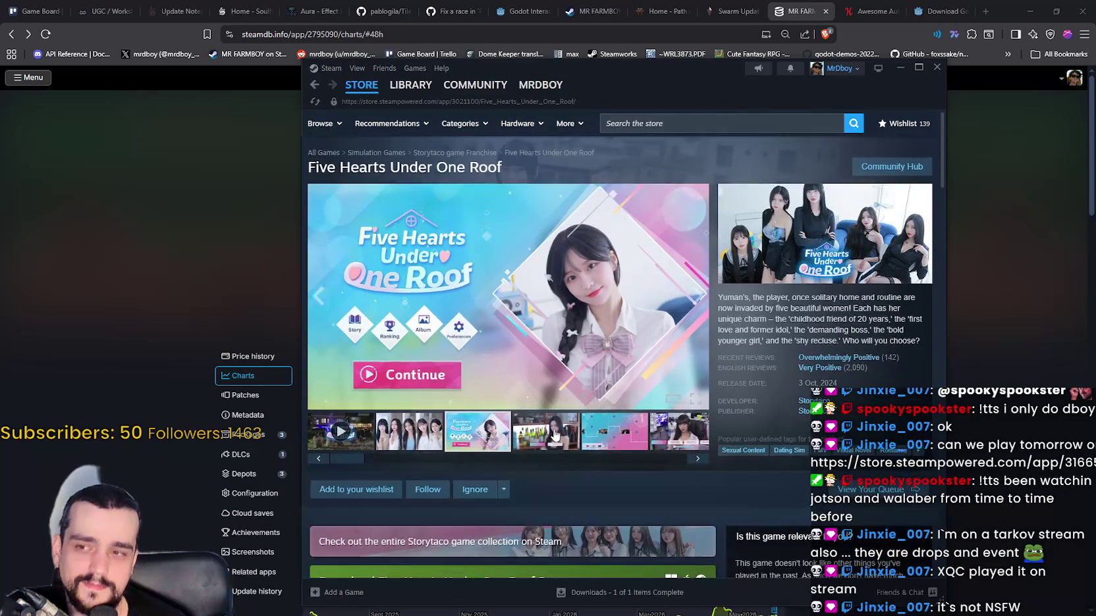
- Flip through later screenshots, enlarge the Chapter Complete one, then close the enlarged view
{"action": "left_click", "coordinate": [598, 436]}
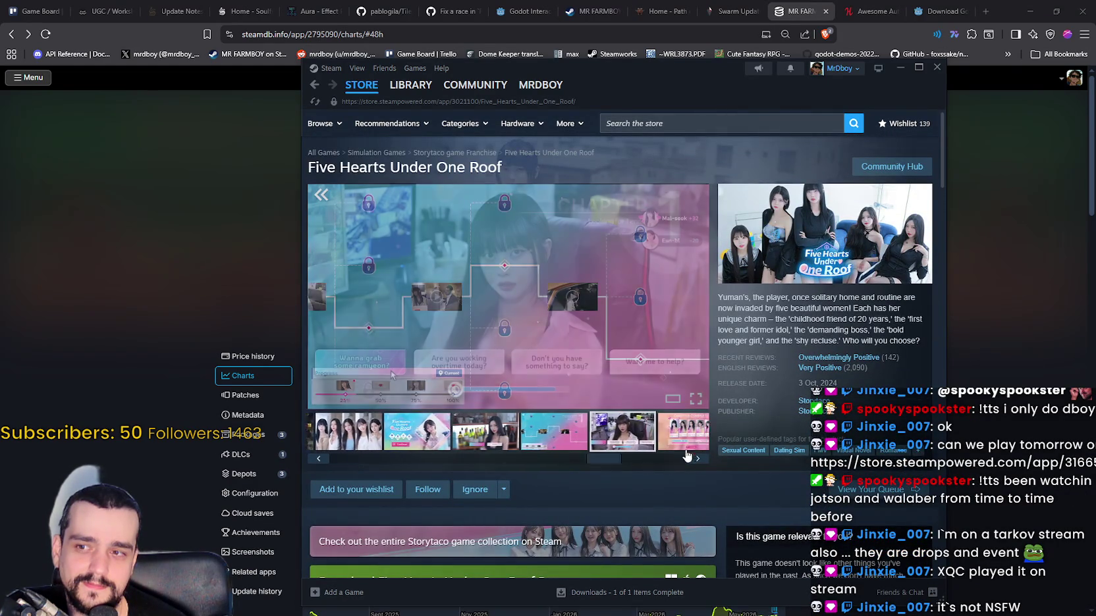
{"action": "left_click", "coordinate": [625, 448]}
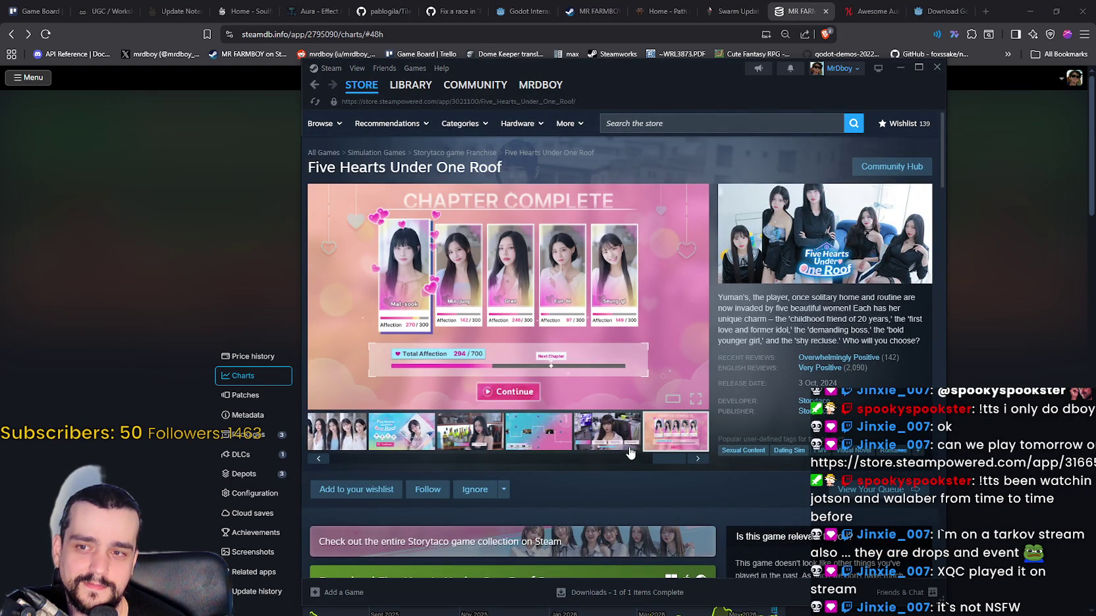
{"action": "scroll", "coordinate": [627, 445], "scroll_direction": "down", "scroll_amount": 4}
{"action": "scroll", "coordinate": [625, 443], "scroll_direction": "up", "scroll_amount": 3}
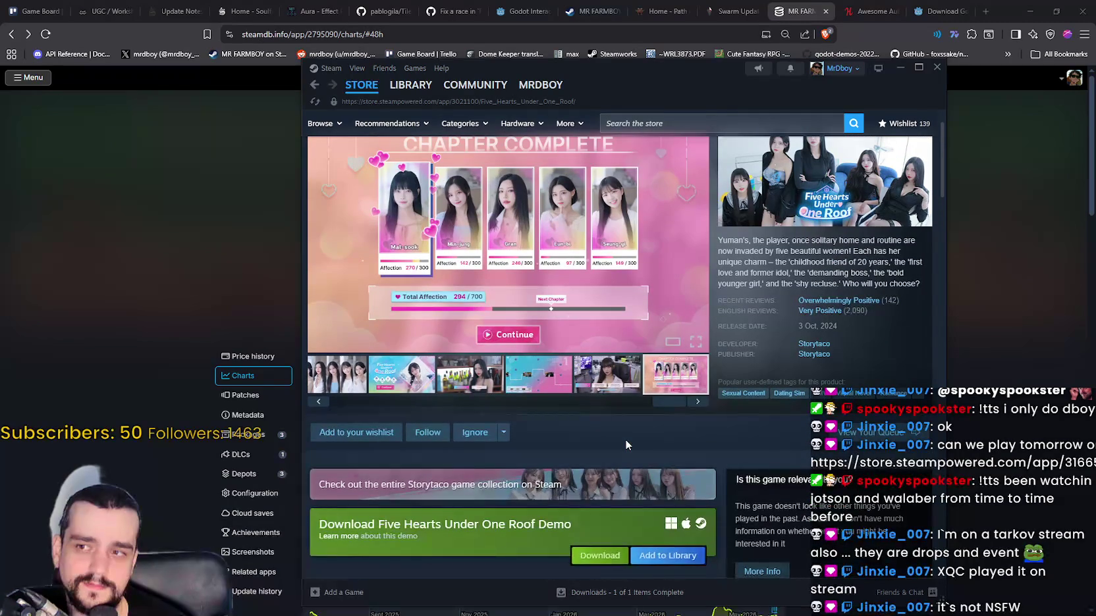
{"action": "left_click", "coordinate": [493, 284]}
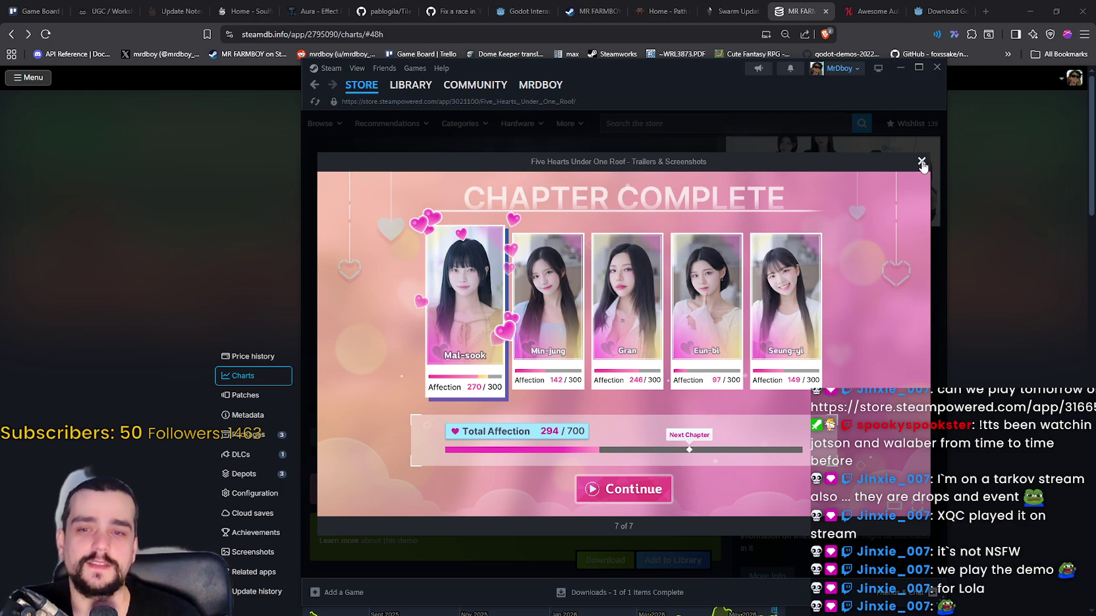
{"action": "left_click", "coordinate": [921, 162]}
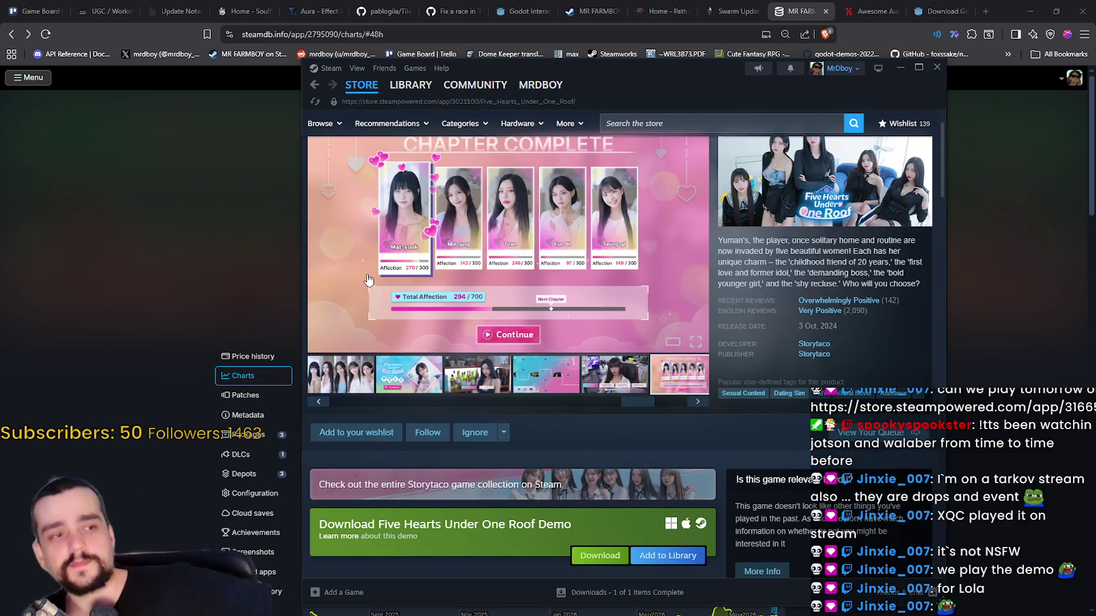
- Return to the Steam store front page, then switch back to player_config.cfg in Notepad
{"action": "left_click", "coordinate": [349, 91]}
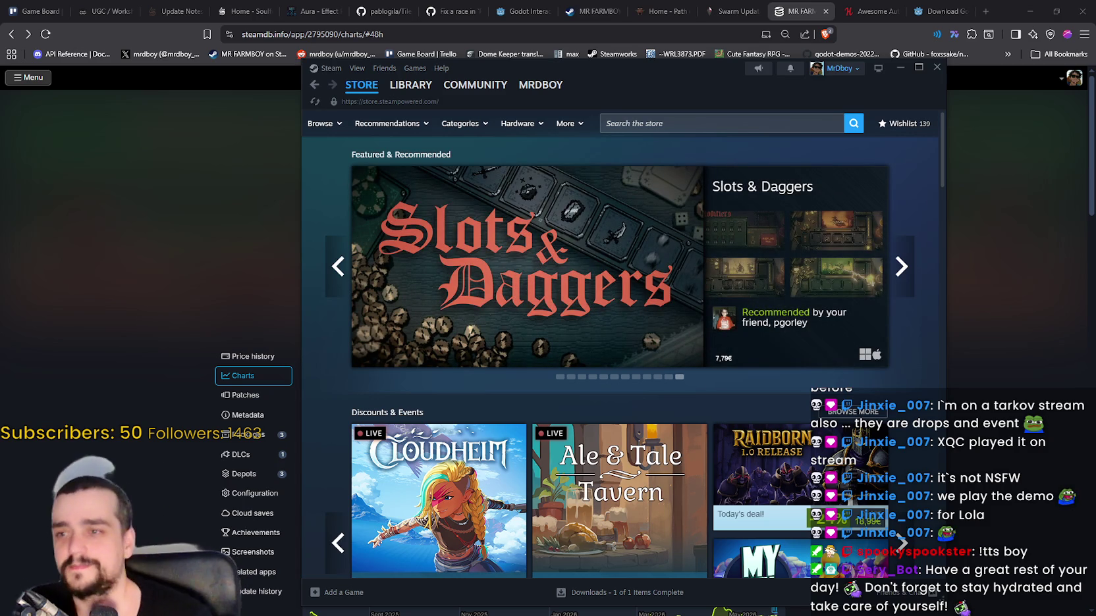
{"action": "mouse_move", "coordinate": [760, 468]}
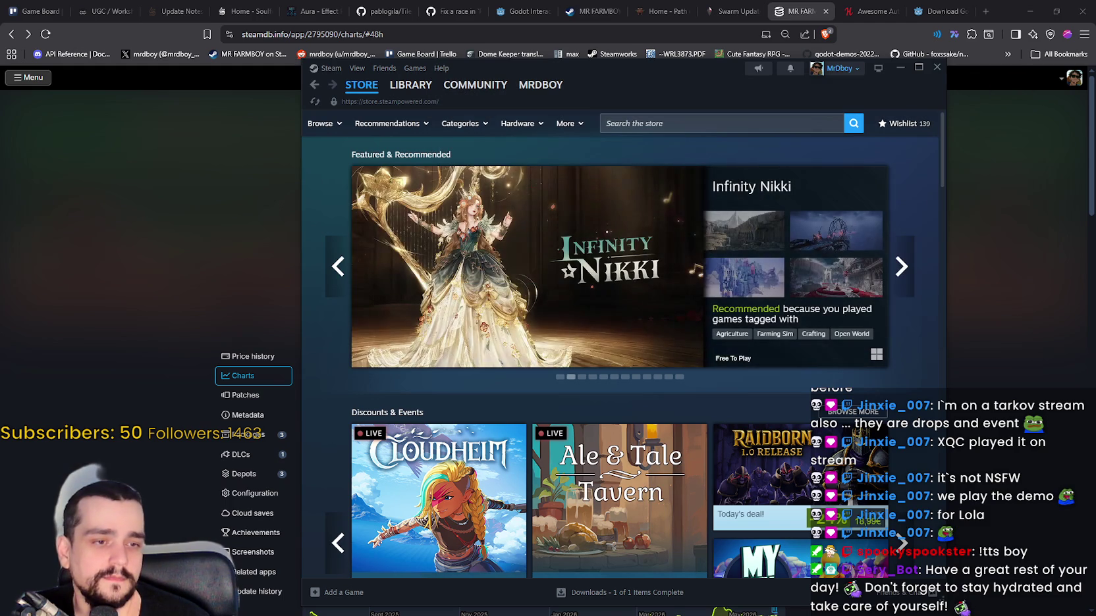
{"action": "key", "text": "alt+Tab"}
- Set ScreenResolution to Vector2i(1280, 720) in player_config.cfg and put Notepad away, revealing the Steam store
{"action": "left_click", "coordinate": [1014, 85]}
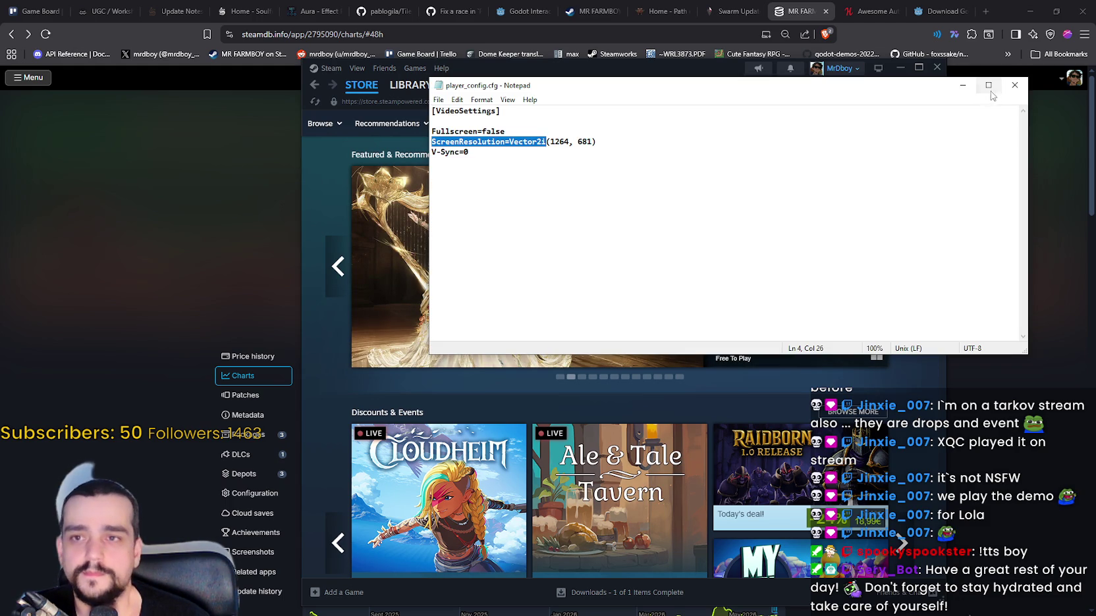
{"action": "left_click", "coordinate": [1014, 84]}
{"action": "key", "text": "alt+Tab"}
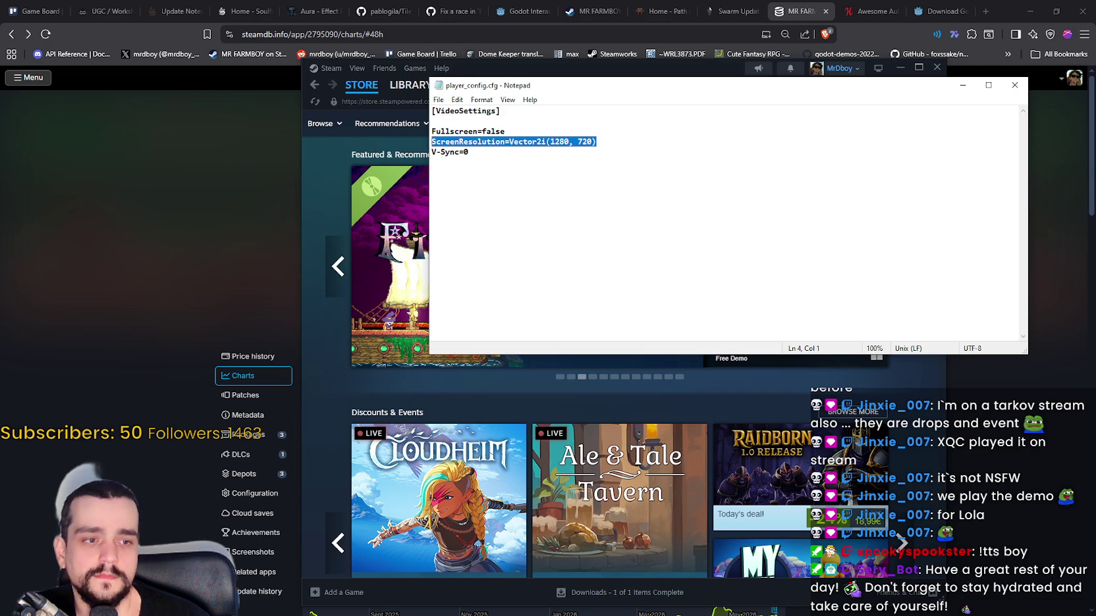
{"action": "left_click", "coordinate": [1015, 82]}
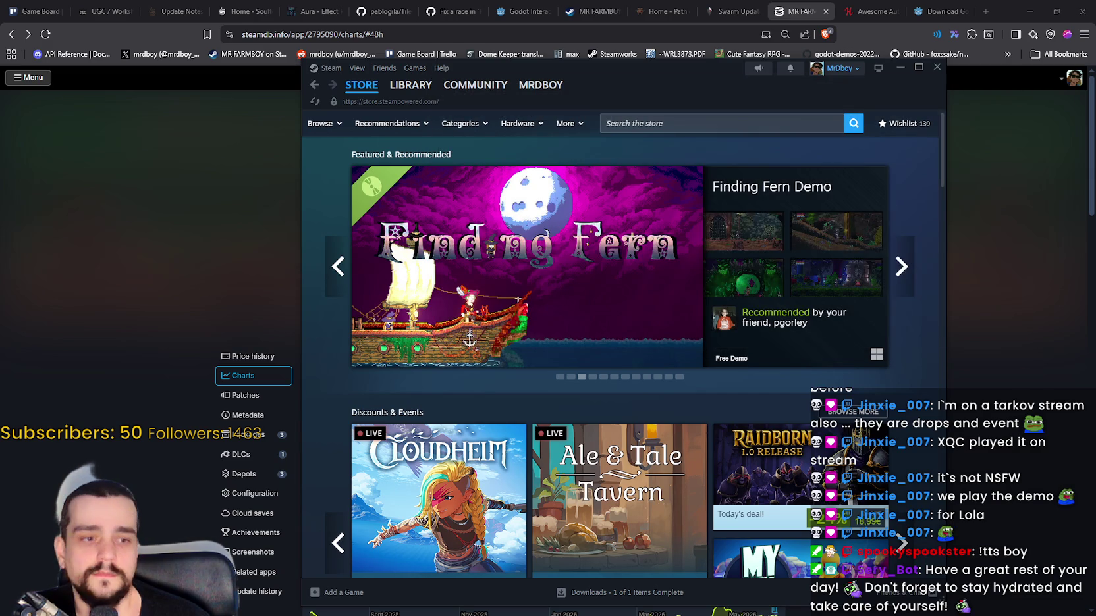
{"action": "key", "text": "alt+Tab"}
{"action": "left_click", "coordinate": [1015, 83]}
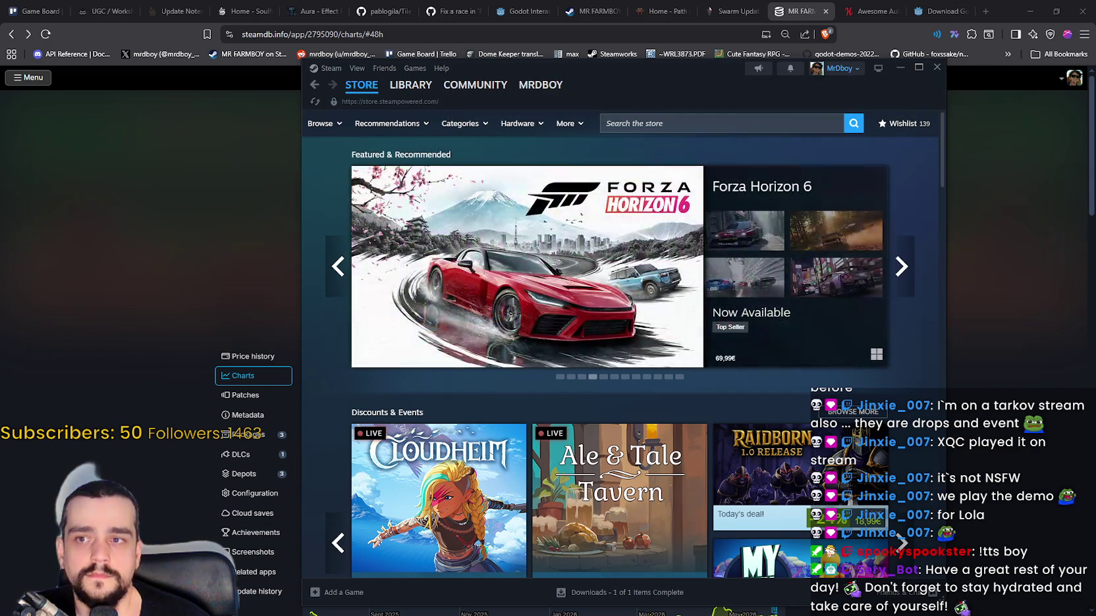